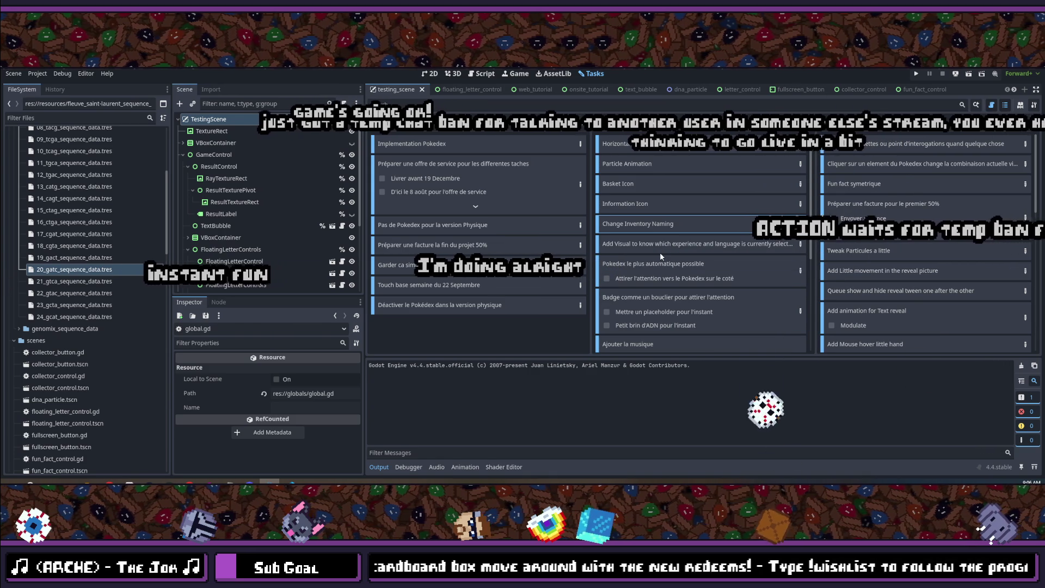
# - Add an 'Add muskrat image' task to the Doing column and drag it higher in the list
pyautogui.moveTo(662, 265)
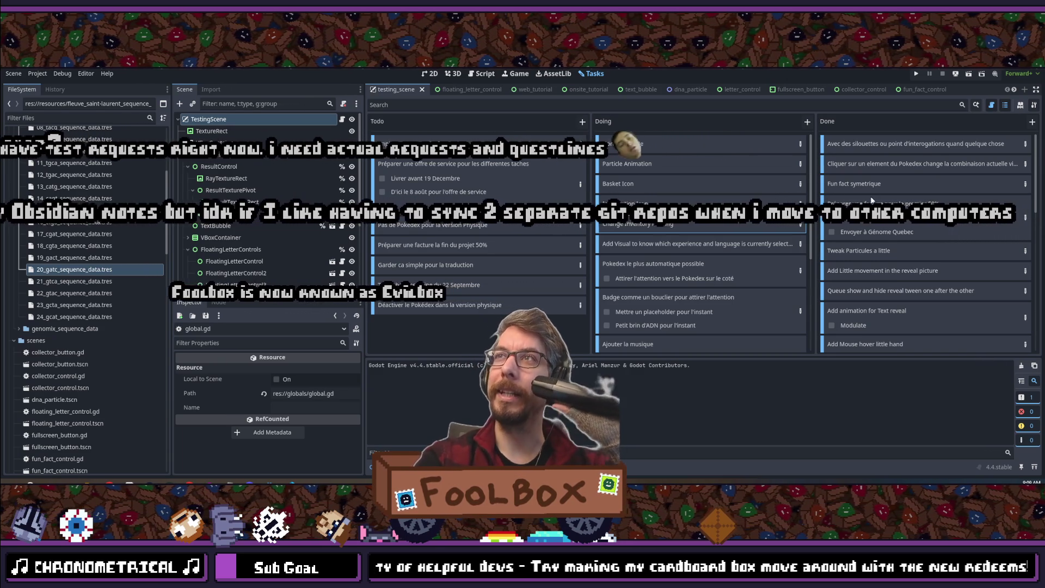
pyautogui.moveTo(871, 200)
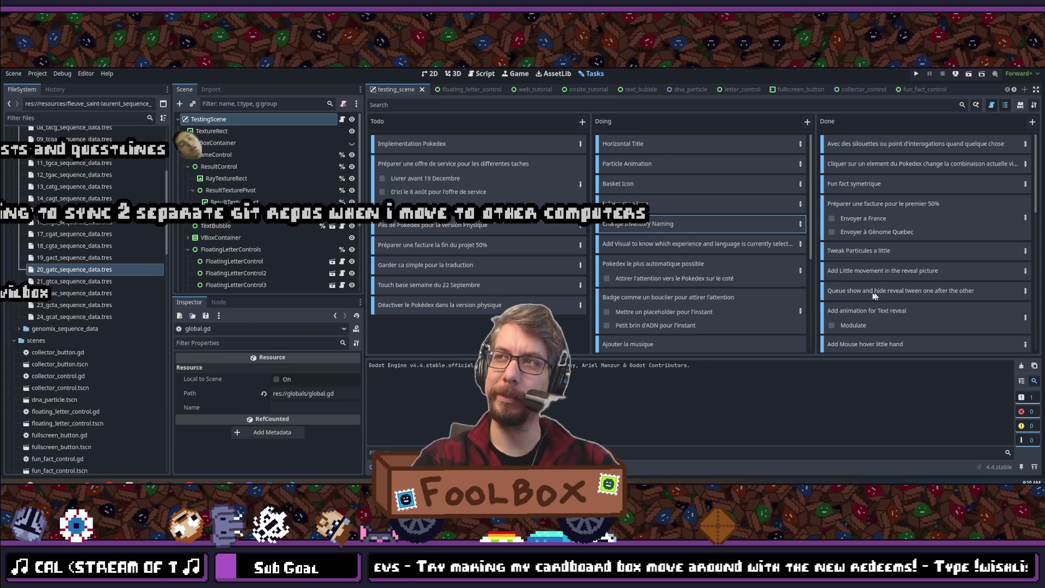
pyautogui.moveTo(843, 310)
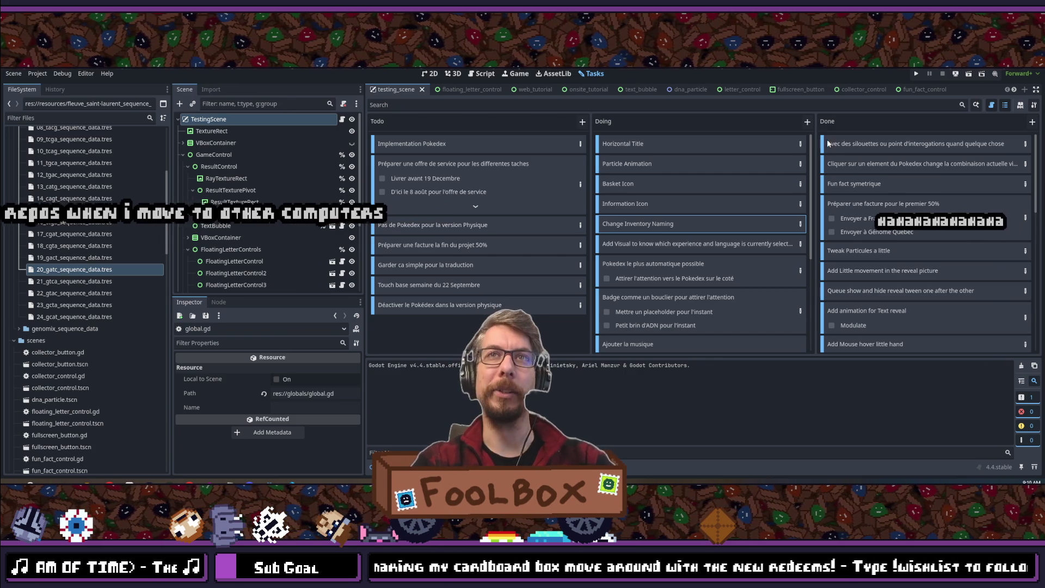
pyautogui.click(808, 122)
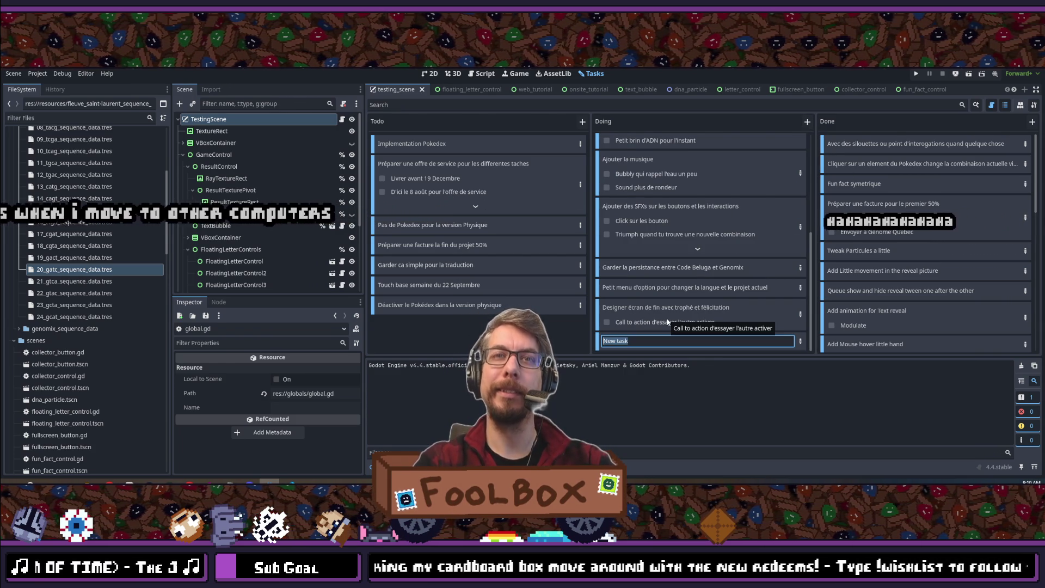
pyautogui.write('Add mu')
pyautogui.write('kra')
pyautogui.press('BackSpace')
pyautogui.press('BackSpace')
pyautogui.press('BackSpace')
pyautogui.write('skrat image')
pyautogui.press('Return')
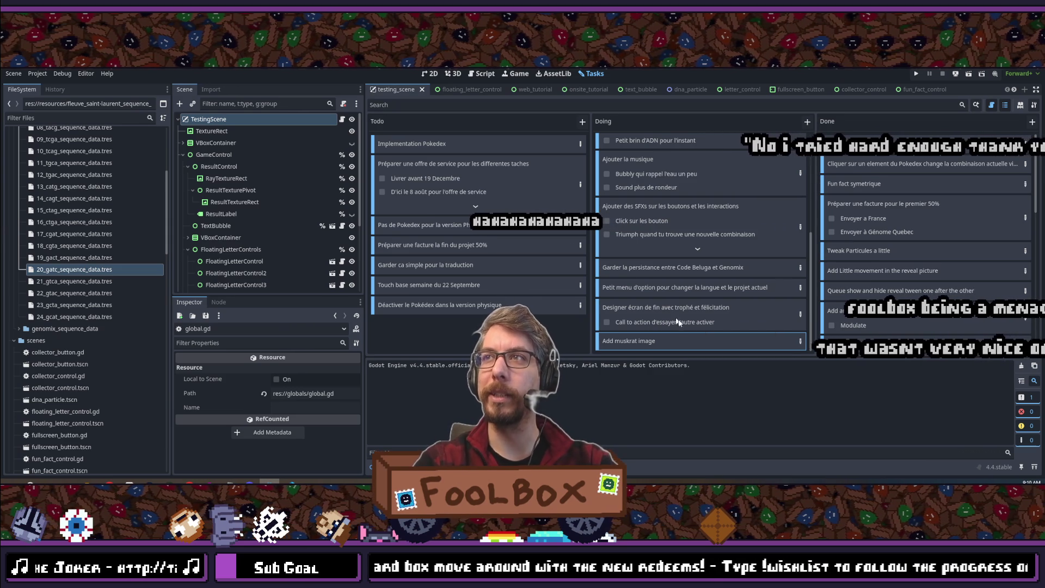
pyautogui.moveTo(665, 343)
pyautogui.mouseDown()
pyautogui.moveTo(627, 125)
pyautogui.moveTo(675, 252)
pyautogui.mouseUp()
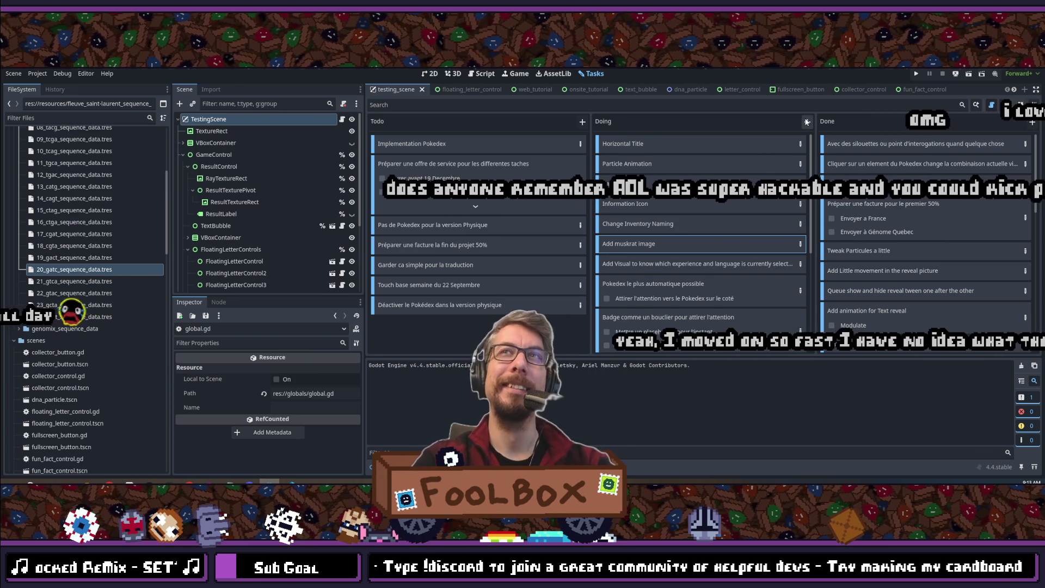
# - Enter 'Clean up Description of all thingy' as a new Doing task card
pyautogui.scroll(-5, 699, 229)
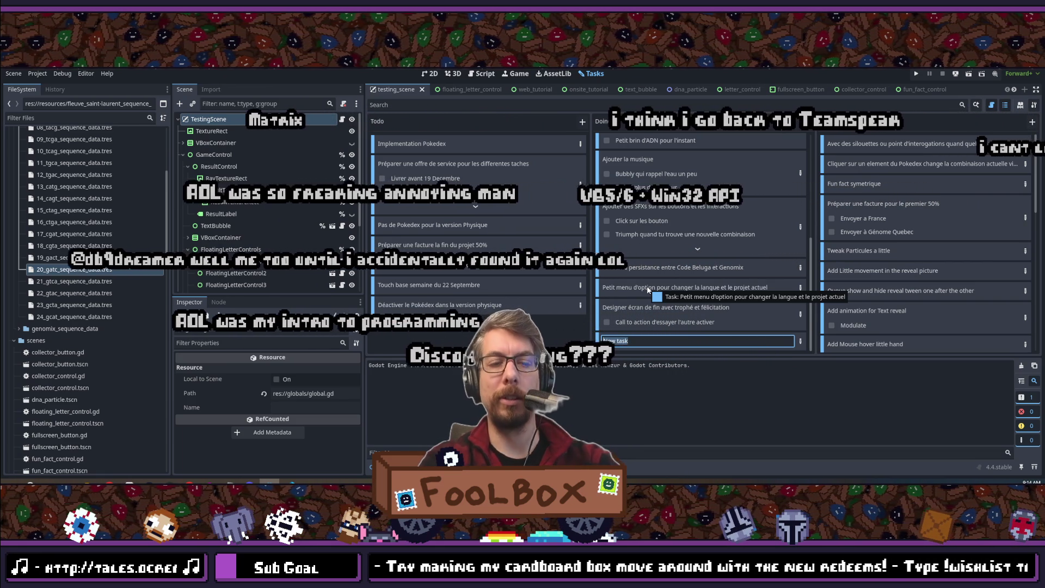
pyautogui.write('Clean up')
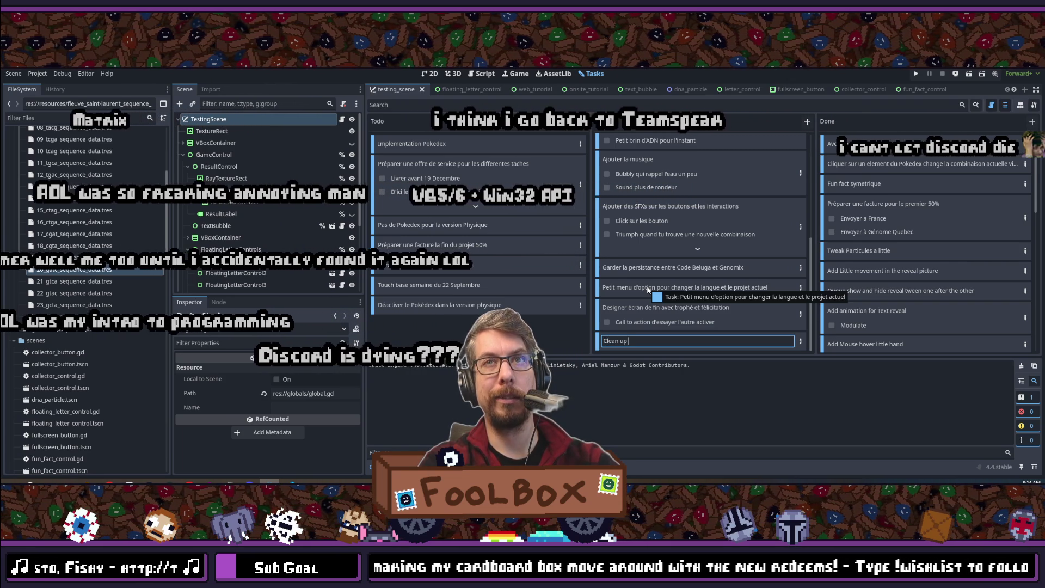
pyautogui.write('Description of all ')
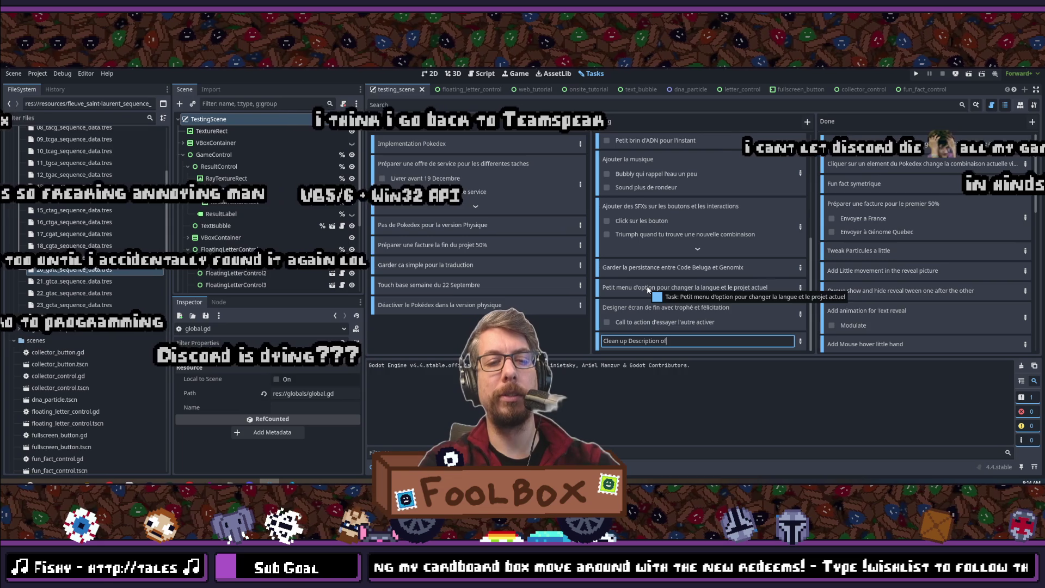
pyautogui.write('thing')
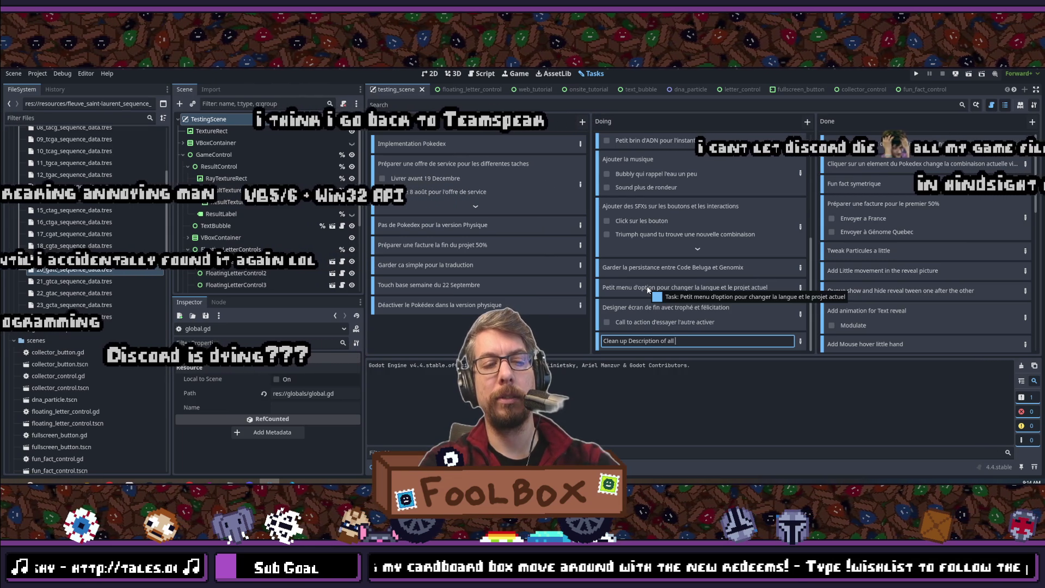
pyautogui.write('y')
pyautogui.press('Return')
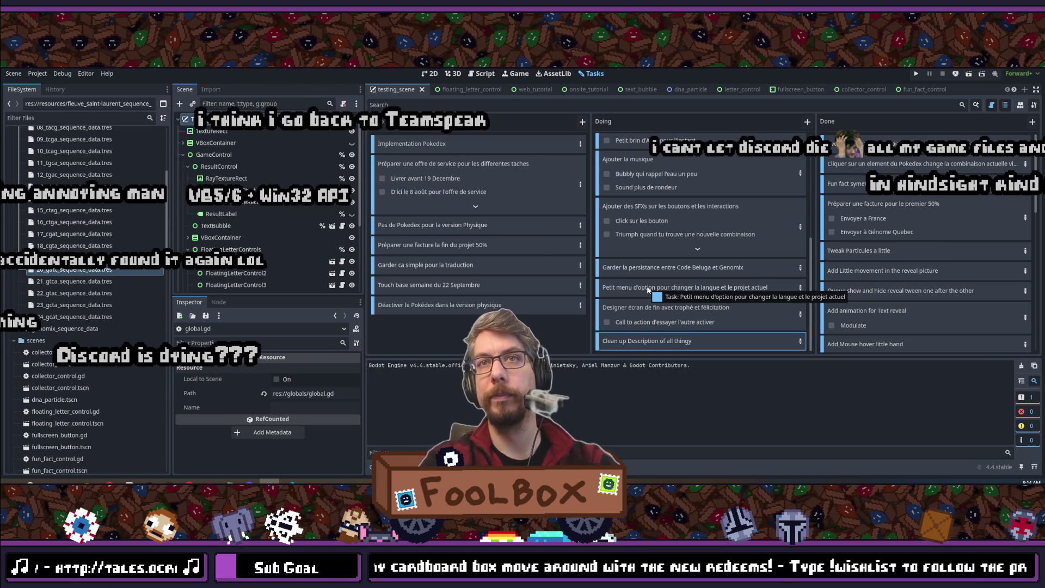
# - Drag the 'Clean up Description of all thingy' card to just below 'Add muskrat image'
pyautogui.scroll(5, 665, 344)
pyautogui.moveTo(702, 146); pyautogui.dragTo(702, 274)
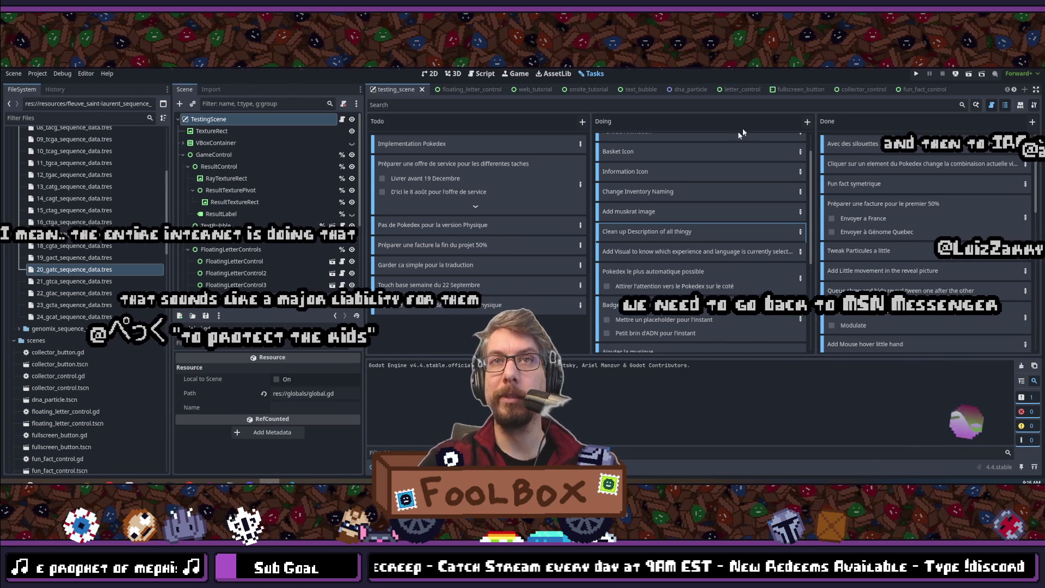
# - Create a new 'New task' card at the bottom of the Doing column
pyautogui.click(807, 121)
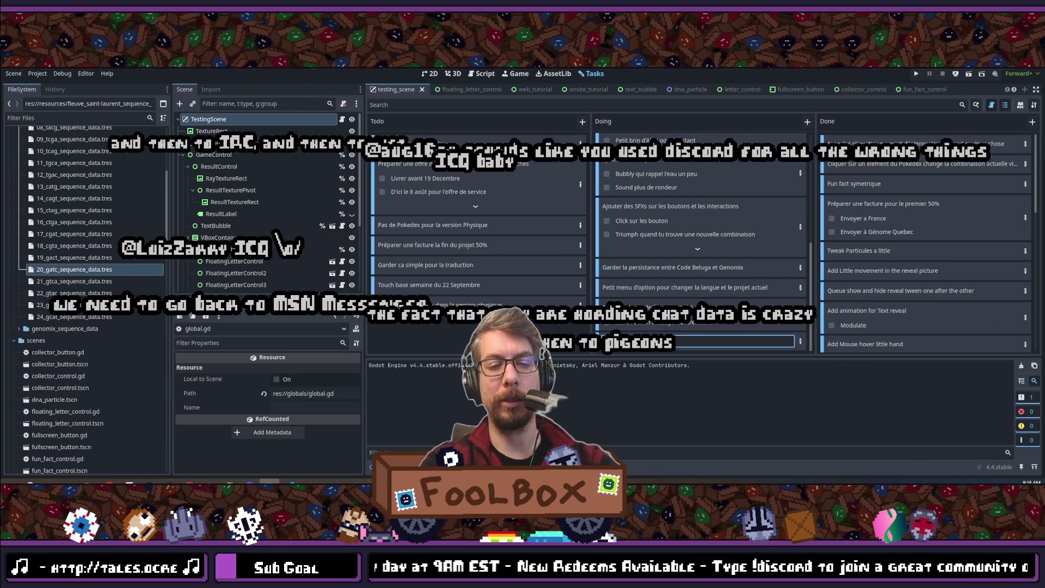
# - Commit the 'Fix Localization typos' card and drag it up to sit just above 'Add Visual'
pyautogui.press('Return')
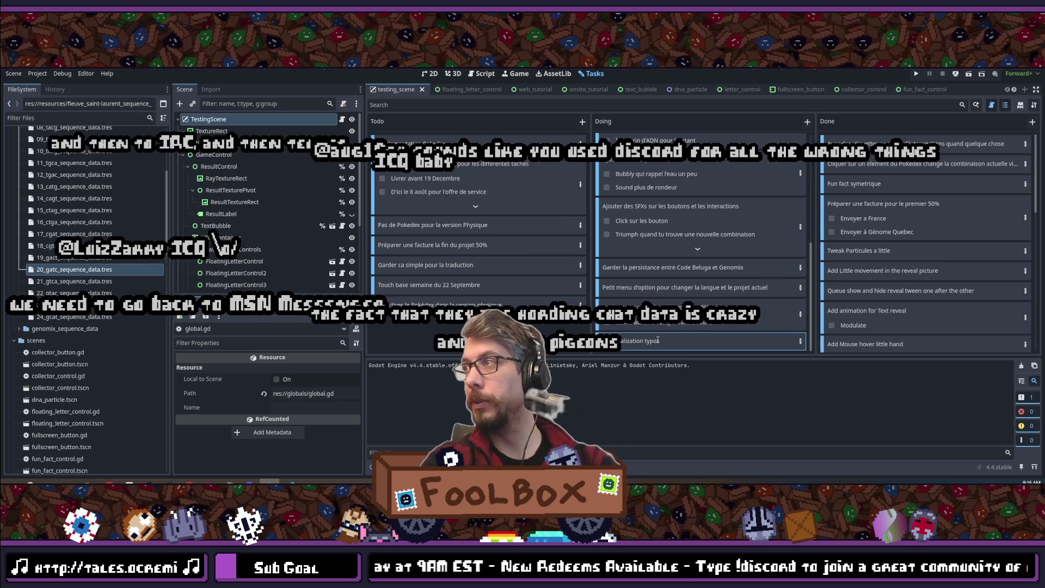
pyautogui.moveTo(672, 338); pyautogui.dragTo(648, 179)
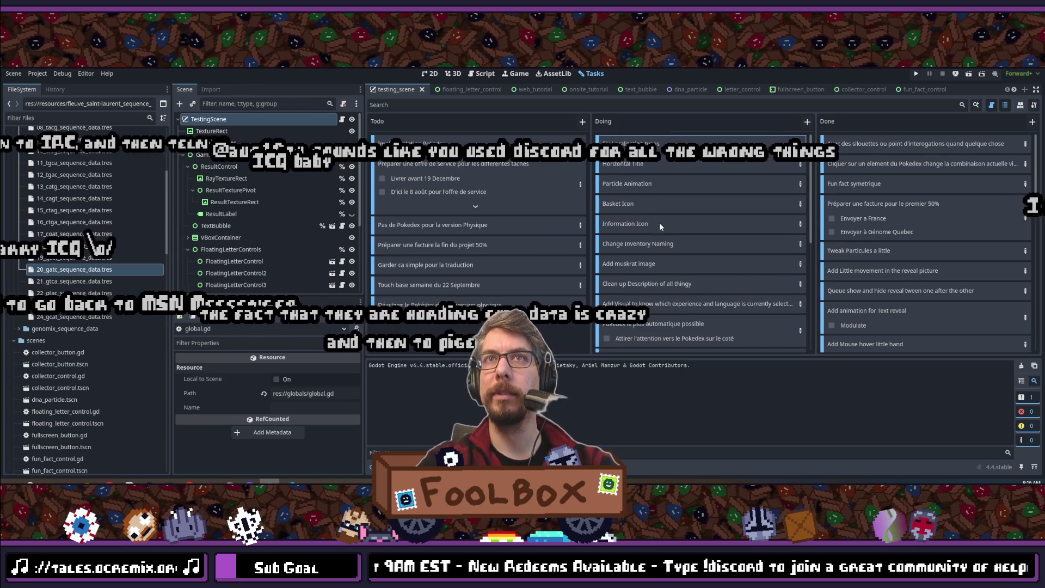
pyautogui.moveTo(680, 304)
pyautogui.mouseDown()
pyautogui.moveTo(720, 303)
pyautogui.moveTo(694, 290)
pyautogui.mouseUp()
pyautogui.scroll(-3, 694, 290)
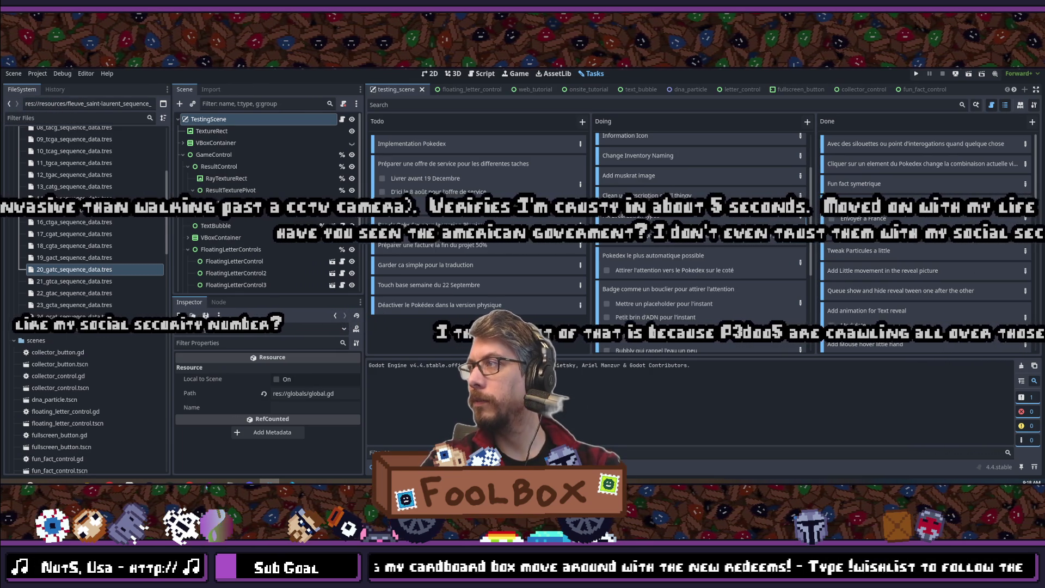
# - Add a 'Close window on Grey area click' card to Doing, then bring up the itch.io jam submissions page
pyautogui.scroll(-3, 684, 350)
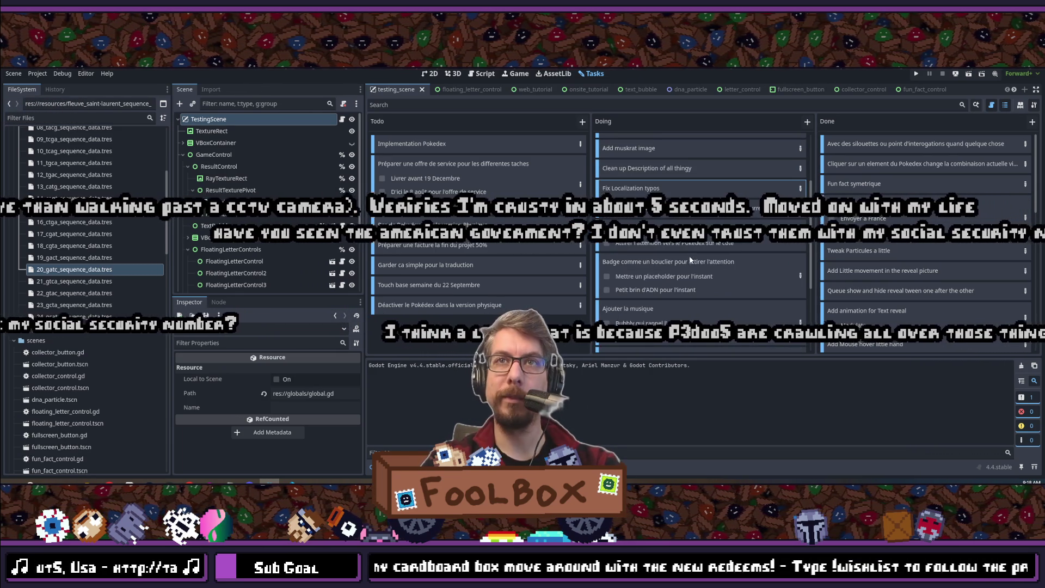
pyautogui.scroll(-3, 797, 152)
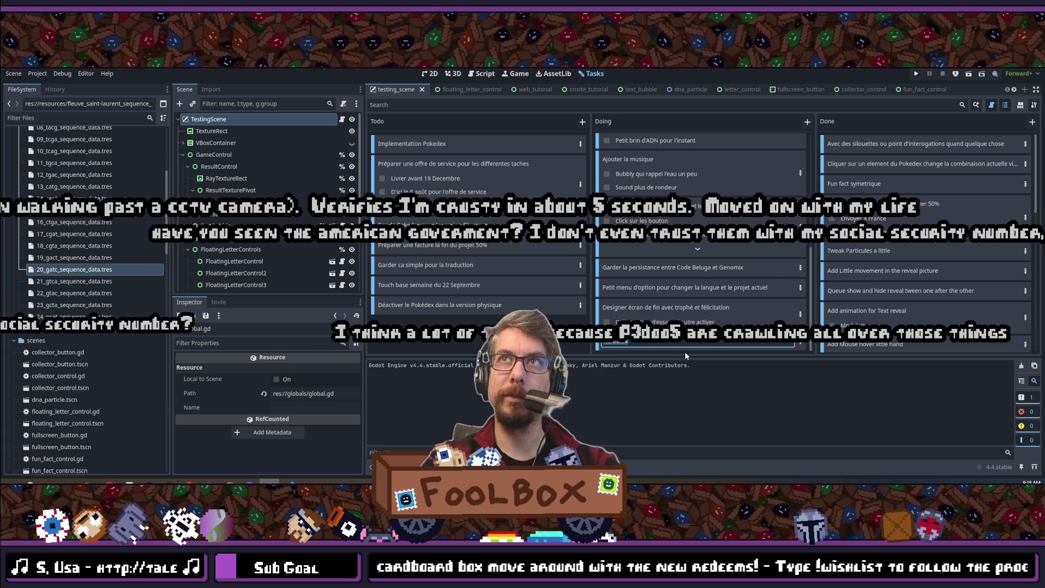
pyautogui.write('lose window.')
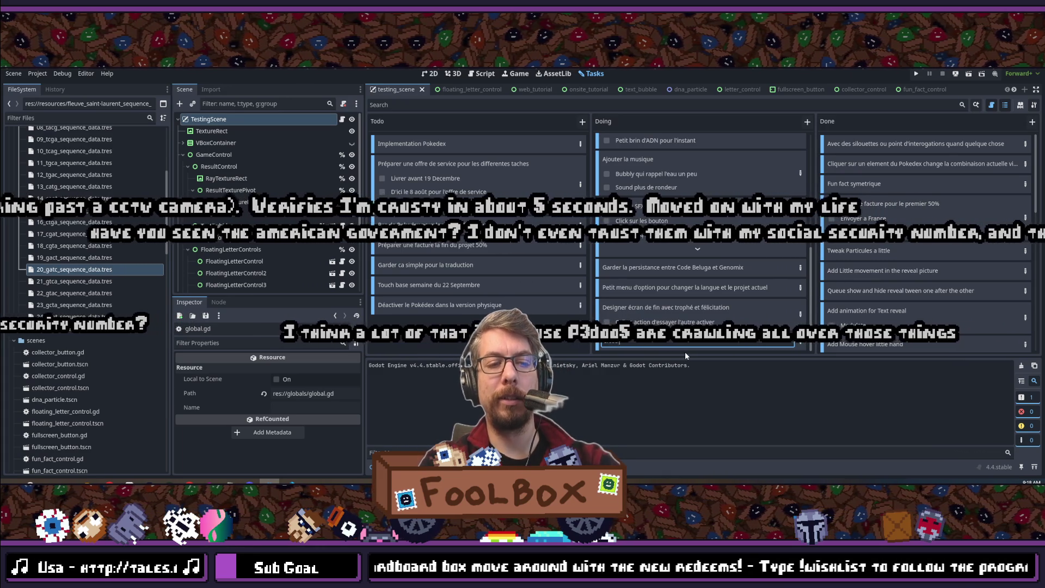
pyautogui.write(' on grey a')
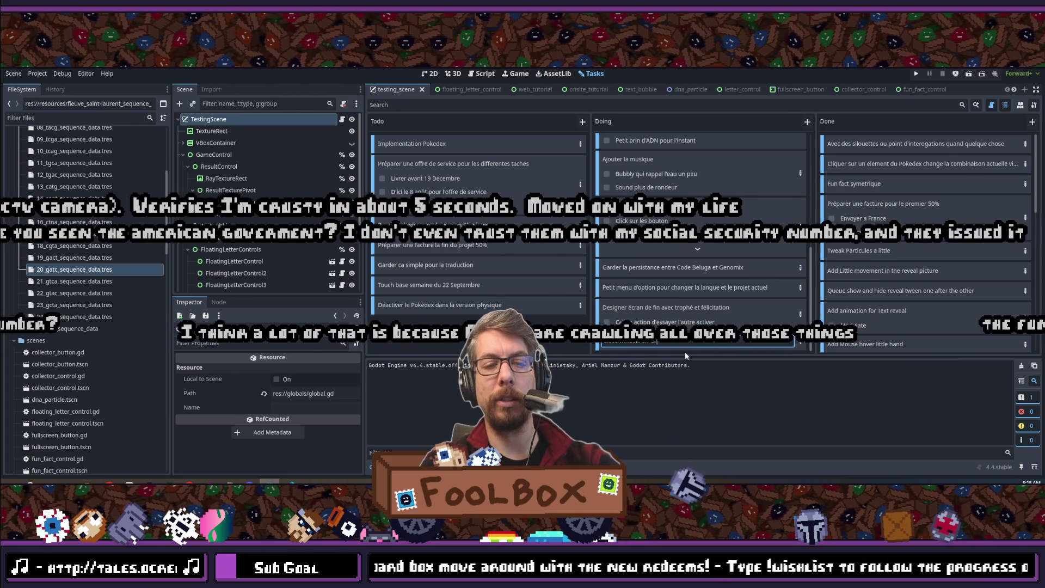
pyautogui.write('rea')
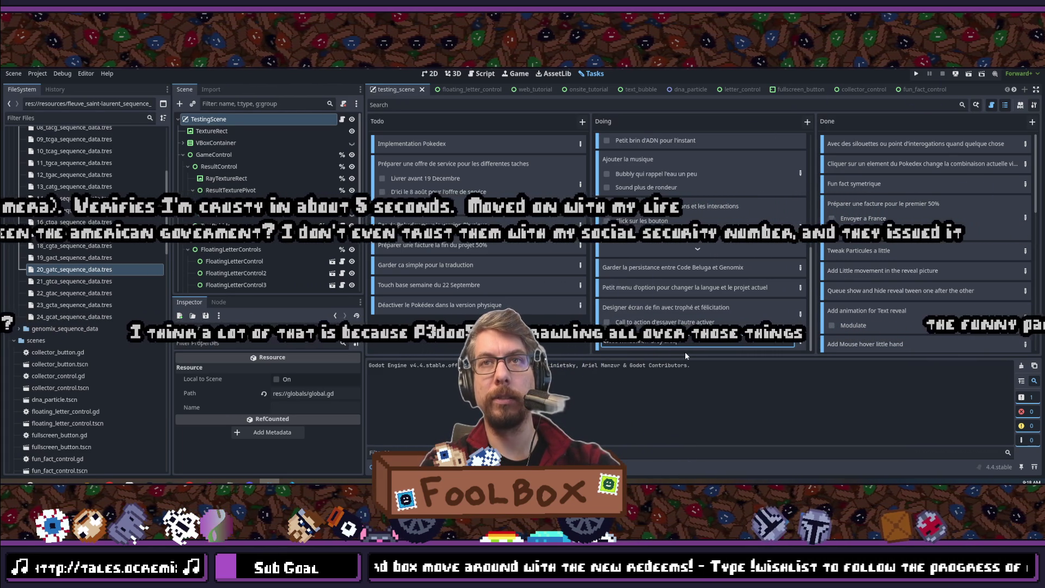
pyautogui.press('Return')
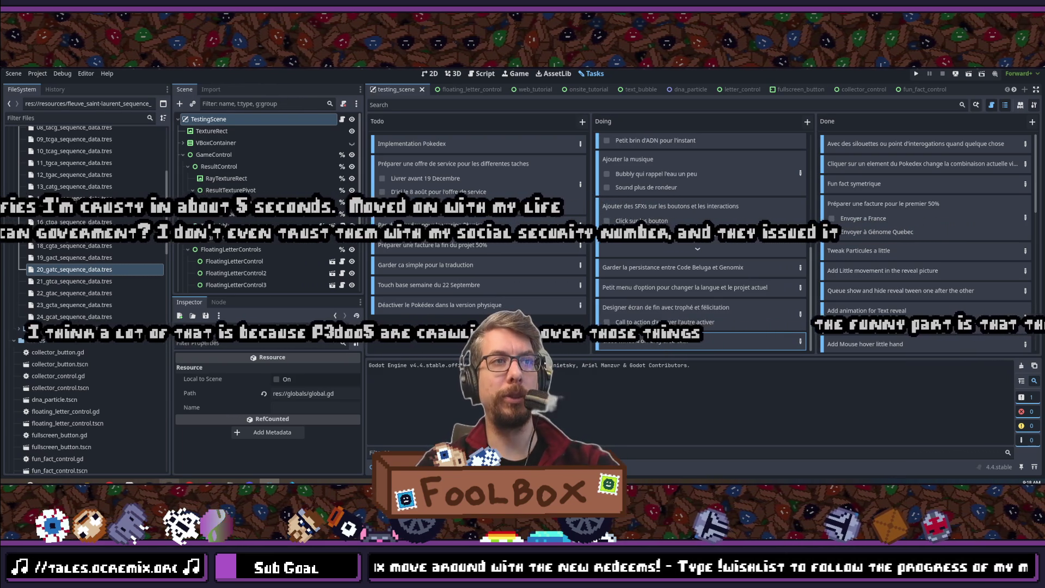
pyautogui.moveTo(191, 476)
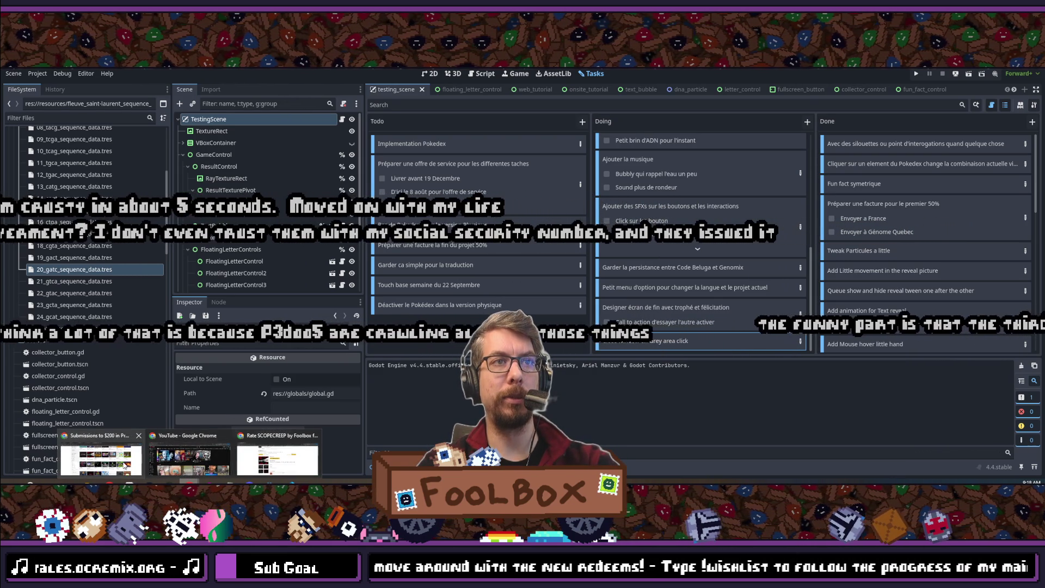
pyautogui.click(105, 461)
pyautogui.hotkey('alt', 'Tab')
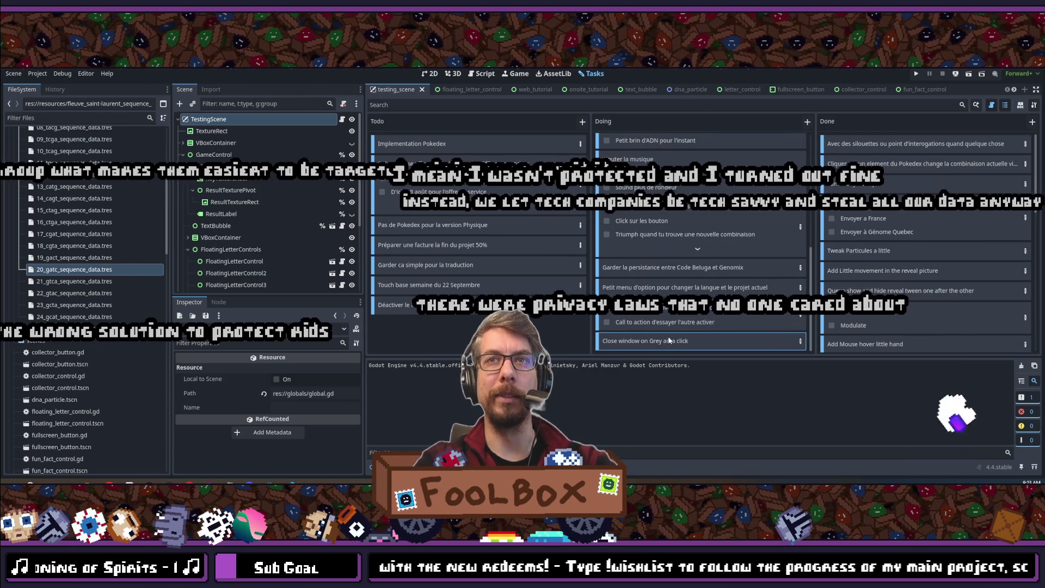
pyautogui.scroll(-5, 694, 218)
# - Reorder a Doing card, select the Horizontal Title card, and show testing_scene in the 2D editor
pyautogui.moveTo(678, 214); pyautogui.dragTo(668, 314)
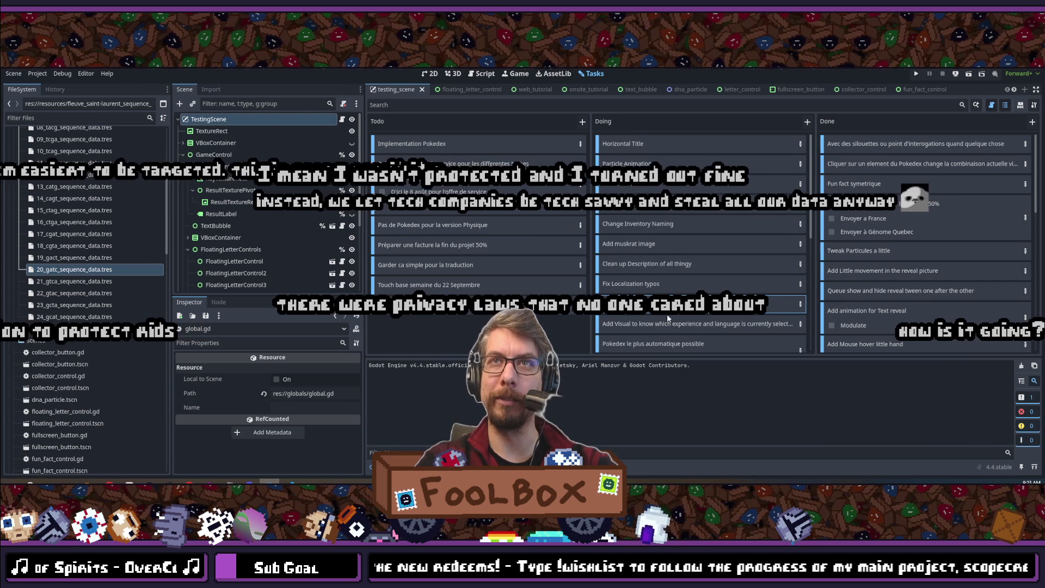
pyautogui.click(638, 144)
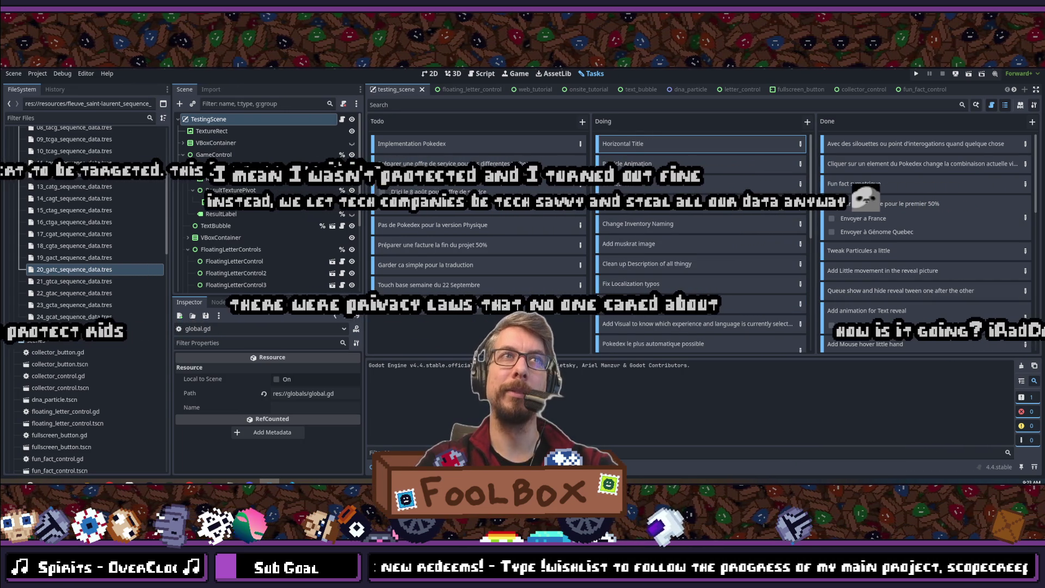
pyautogui.hotkey('ctrl', 'F1')
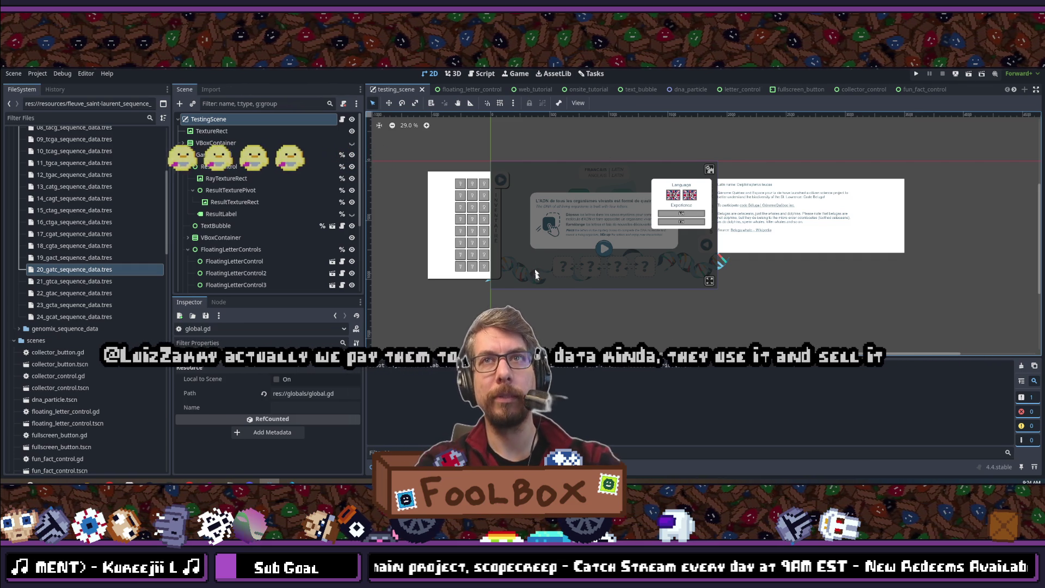
pyautogui.scroll(-2, 604, 266)
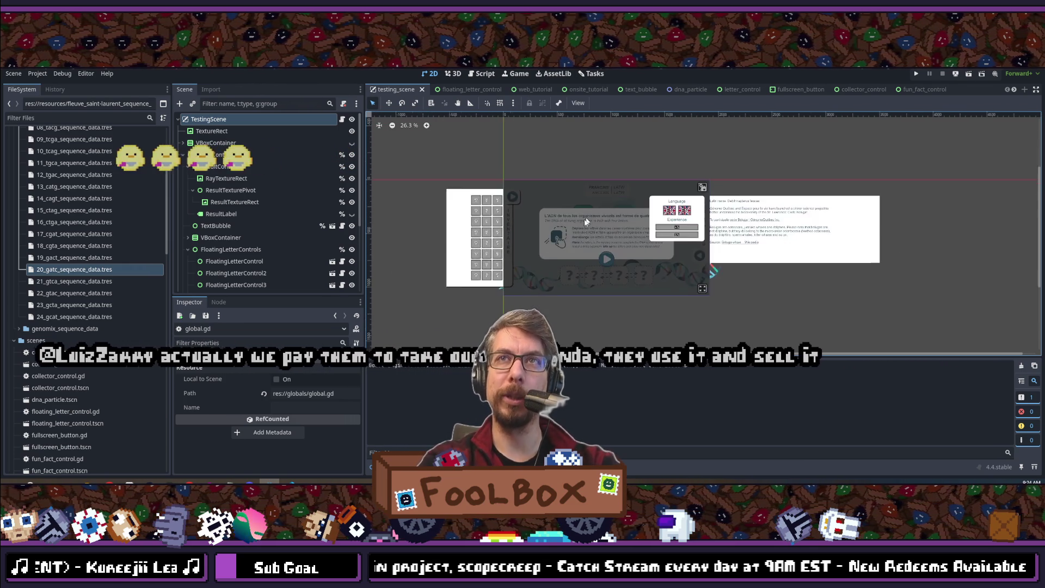
pyautogui.scroll(3, 604, 265)
pyautogui.scroll(-1, 609, 214)
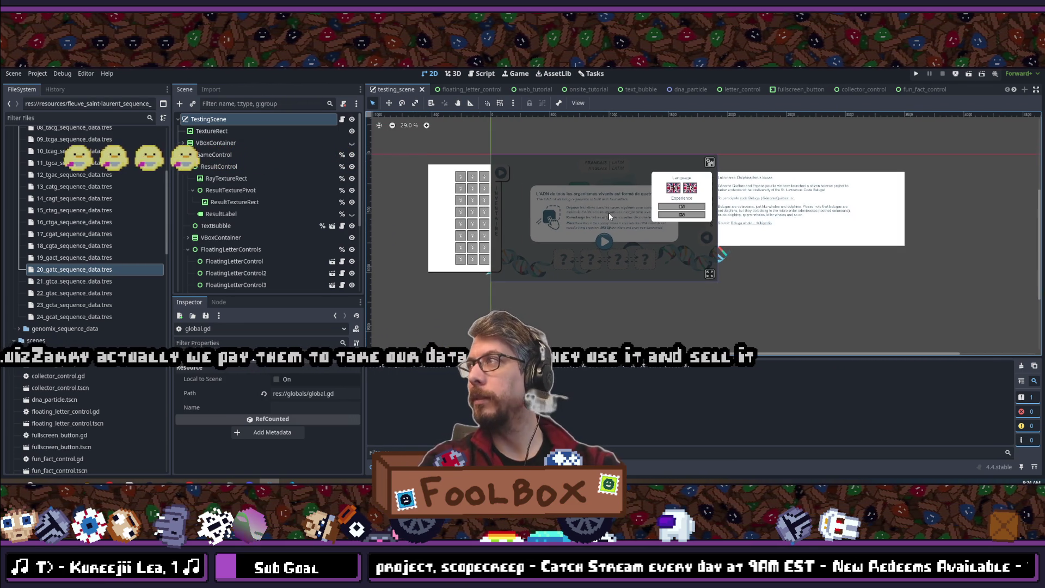
pyautogui.scroll(1, 614, 213)
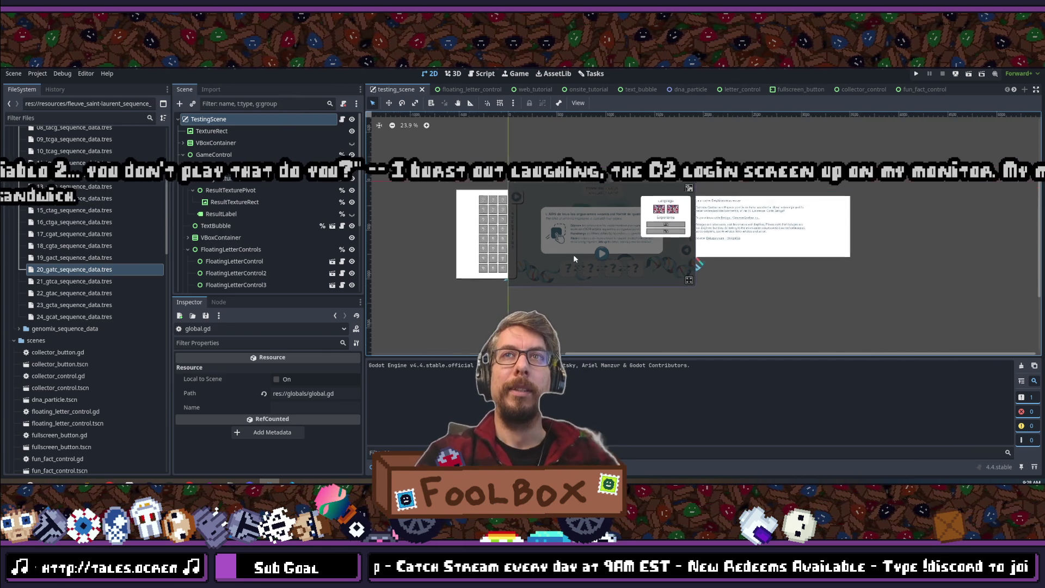
pyautogui.scroll(1, 530, 180)
pyautogui.scroll(-3, 584, 248)
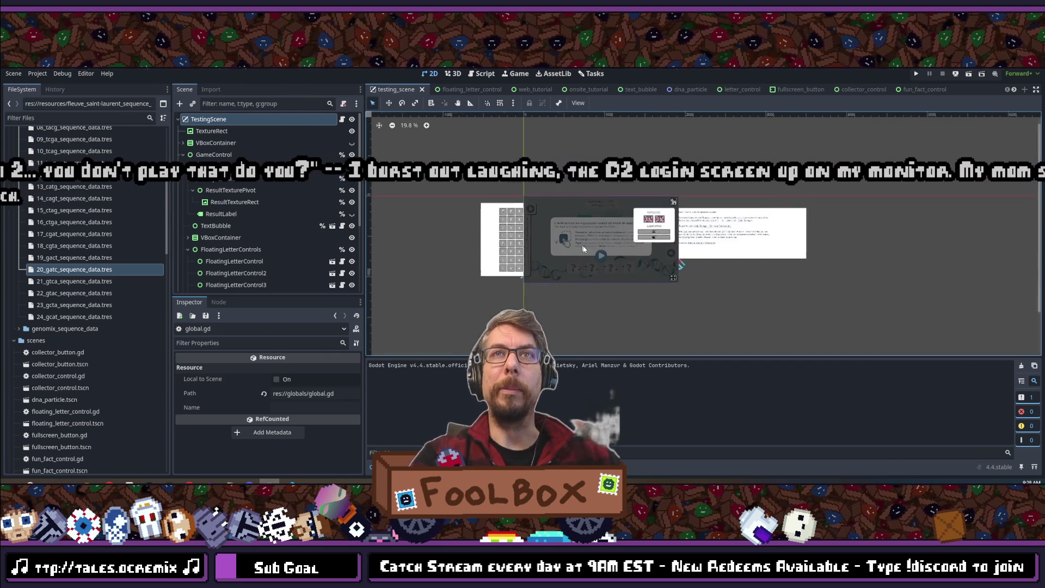
pyautogui.scroll(5, 637, 259)
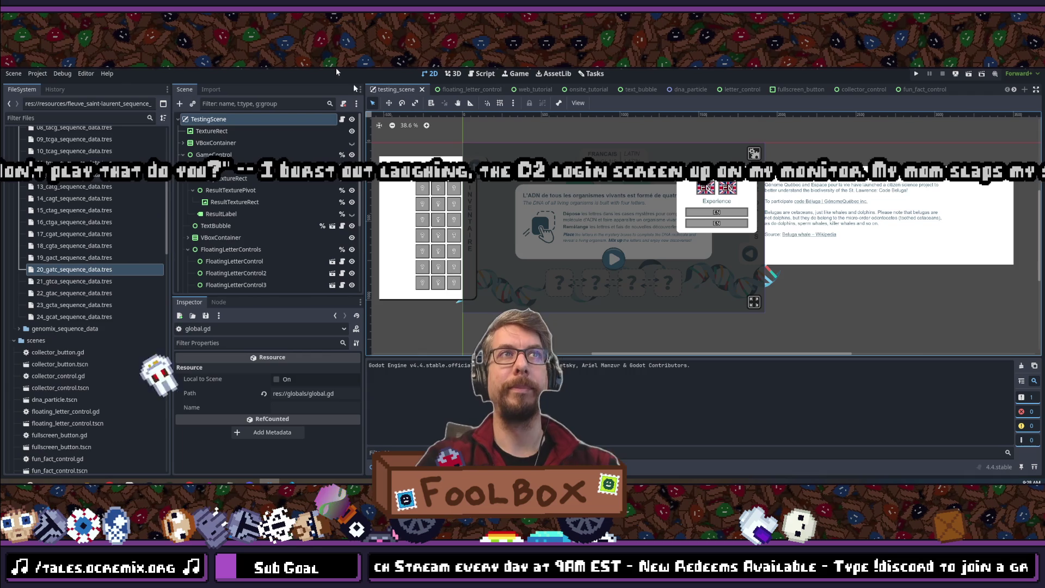
# - Search the project scenes for 'fun_fact' and open fun_fact_control.tscn
pyautogui.press('s')
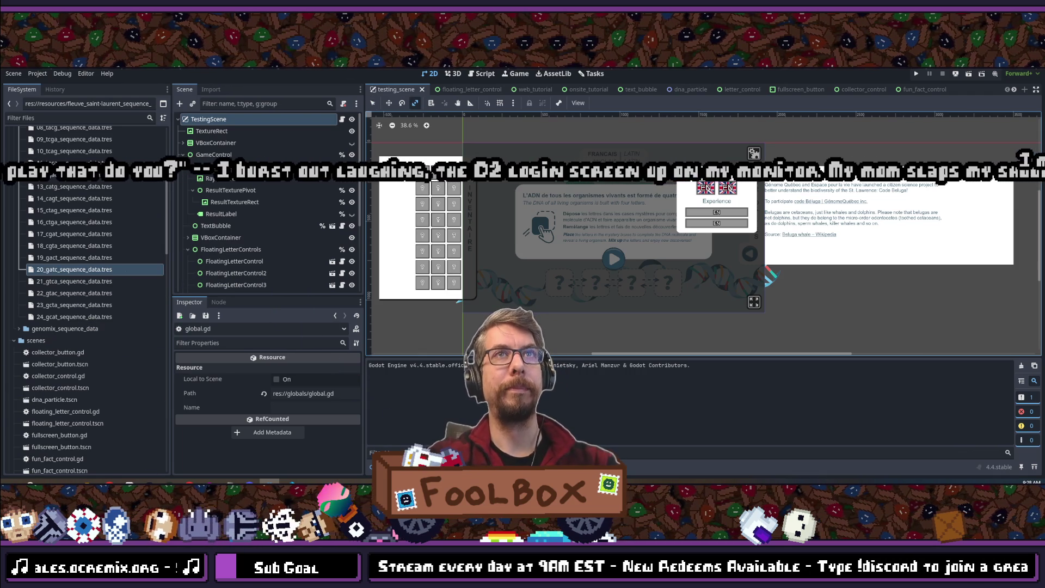
pyautogui.hotkey('shift', 'alt', 'o')
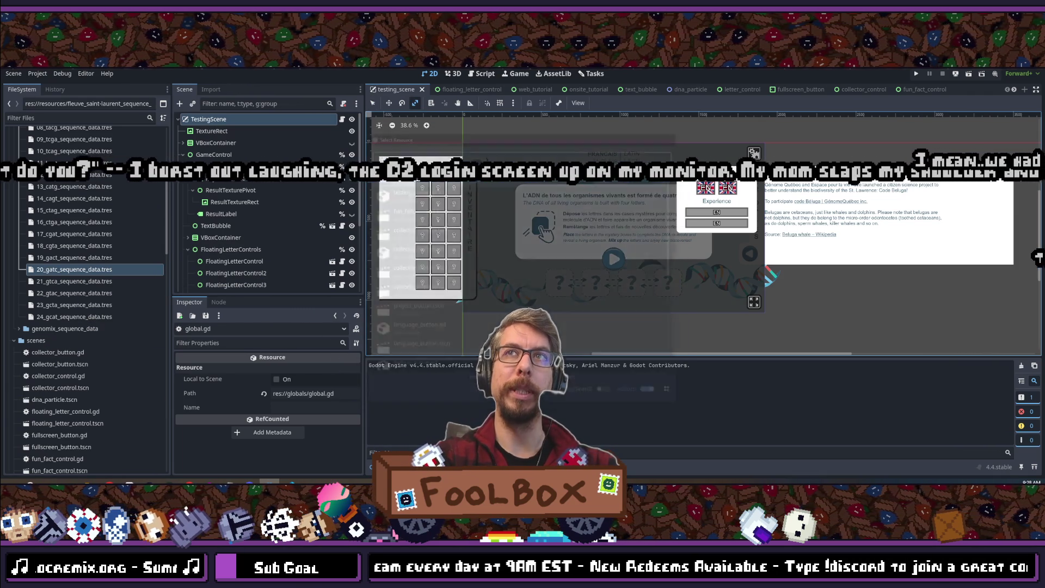
pyautogui.write('fun_fact')
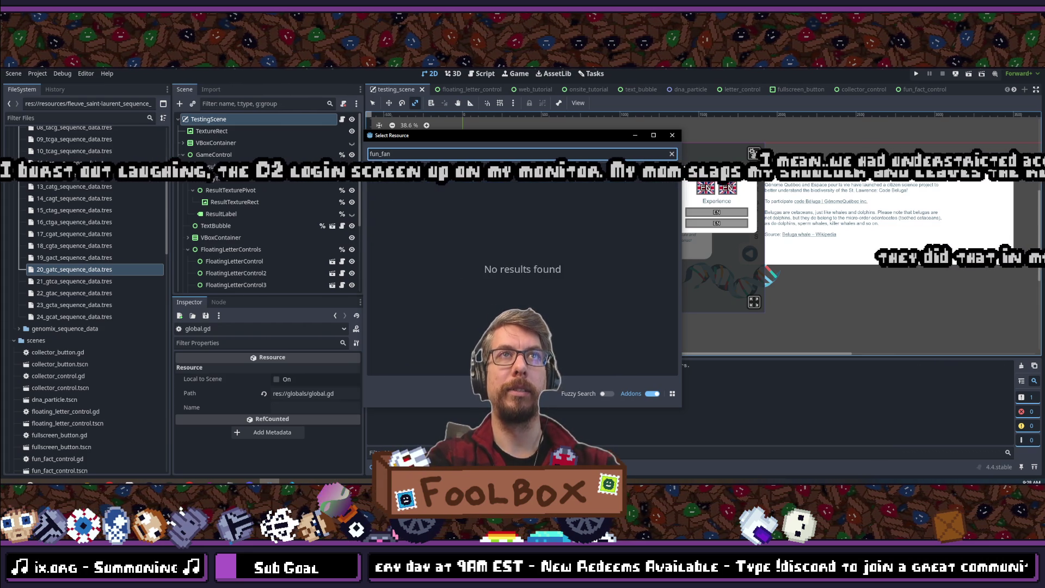
pyautogui.press('Return')
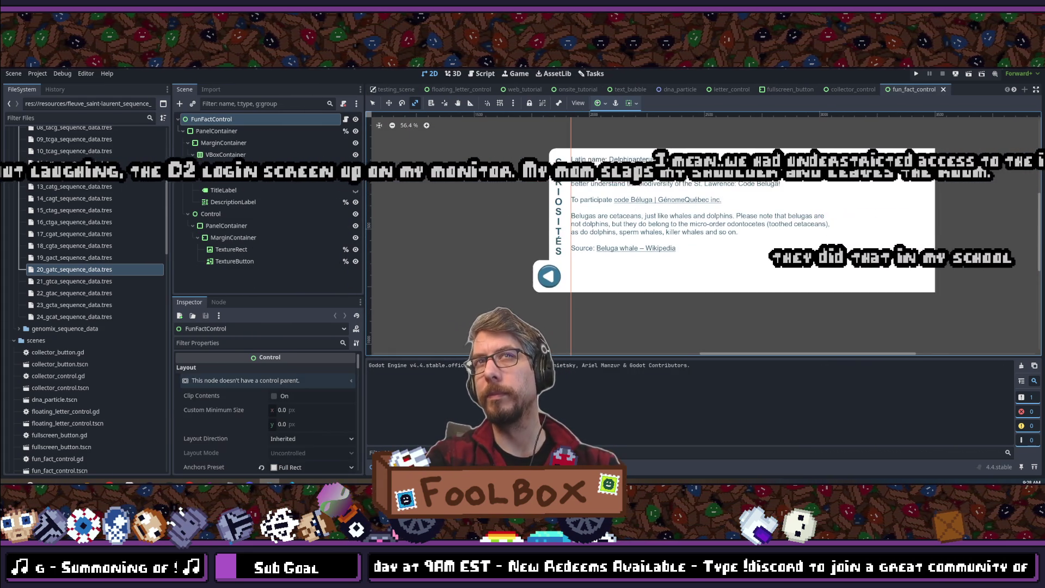
pyautogui.scroll(-1, 474, 218)
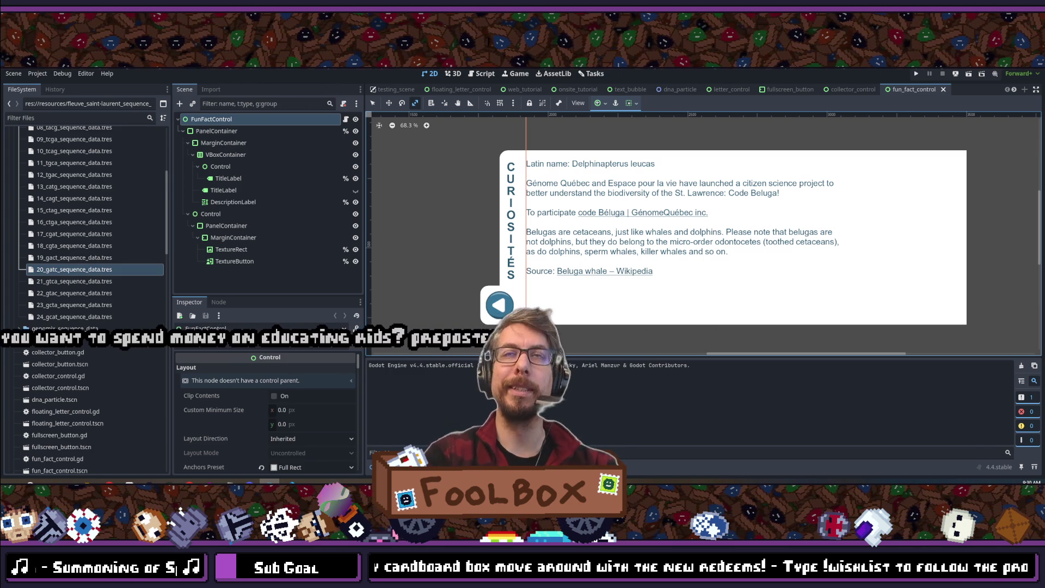
pyautogui.click(219, 262)
pyautogui.click(221, 201)
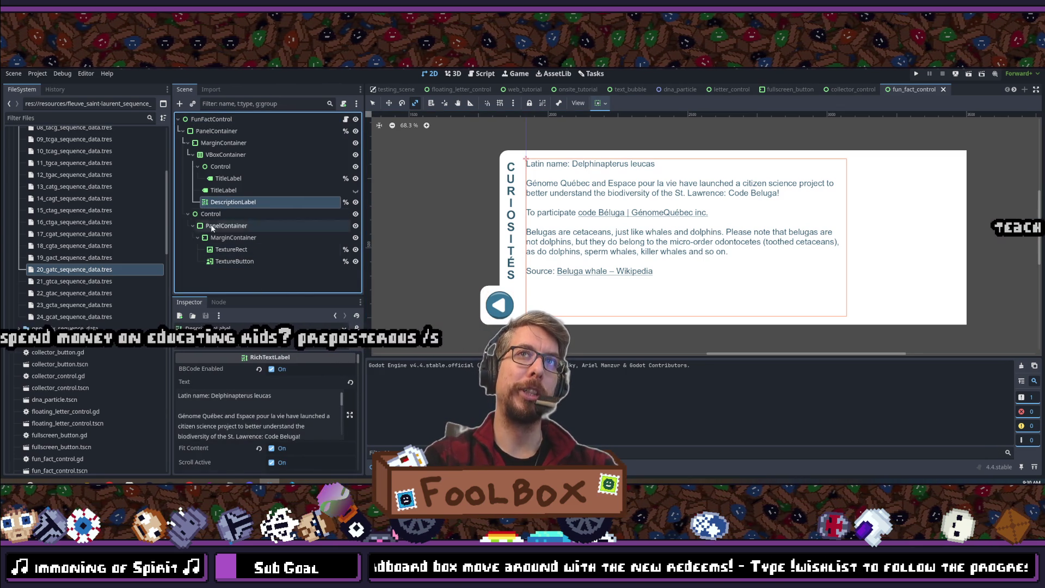
pyautogui.click(226, 179)
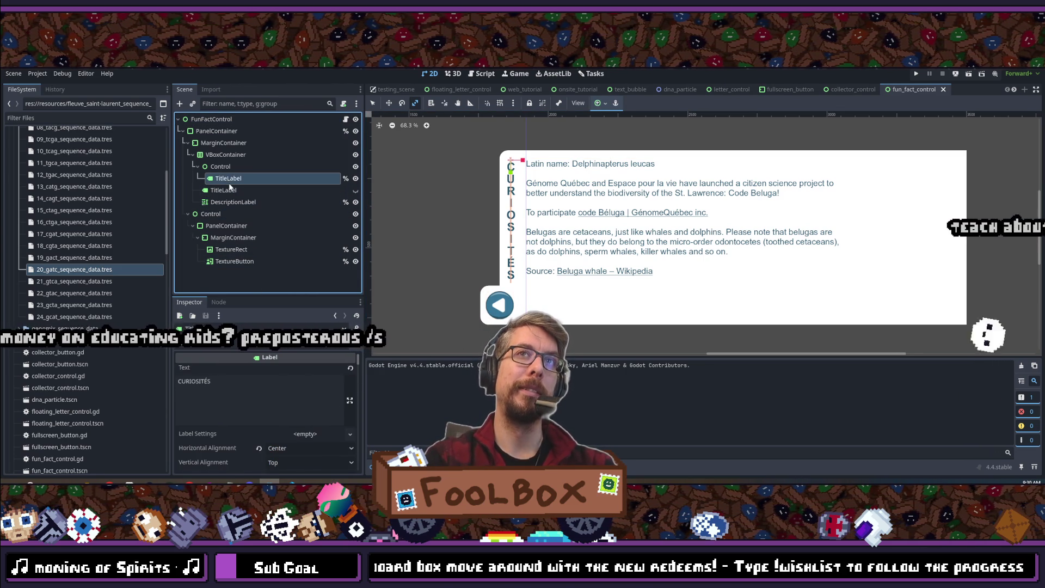
pyautogui.click(349, 191)
pyautogui.click(356, 191)
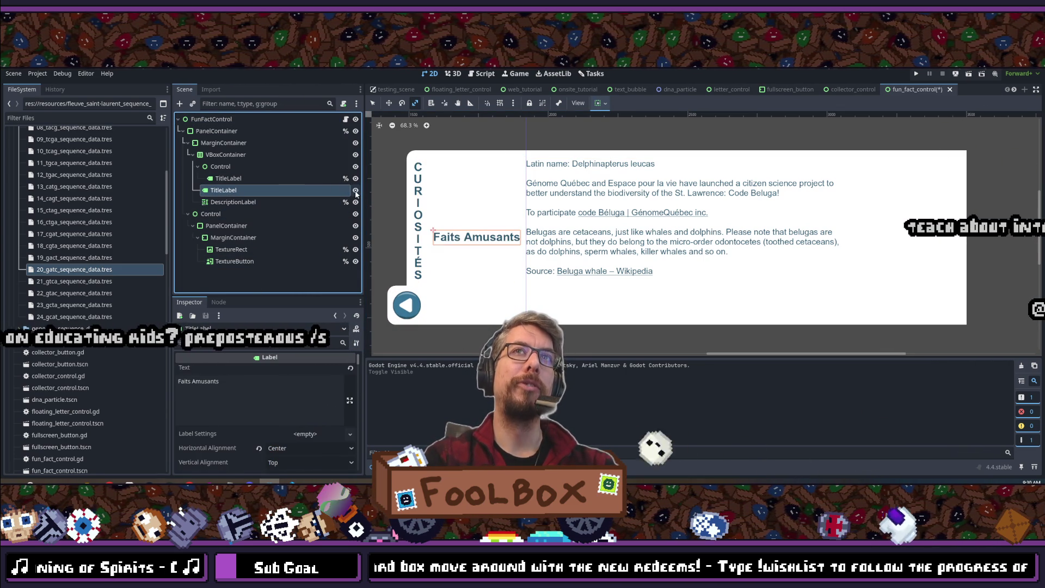
pyautogui.click(355, 191)
pyautogui.click(229, 180)
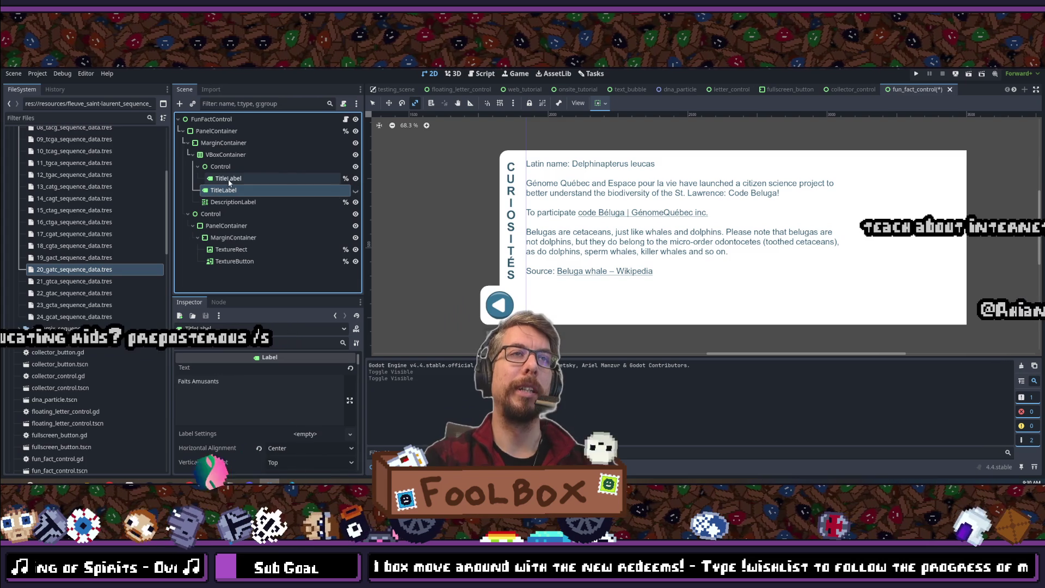
pyautogui.click(221, 167)
pyautogui.click(219, 155)
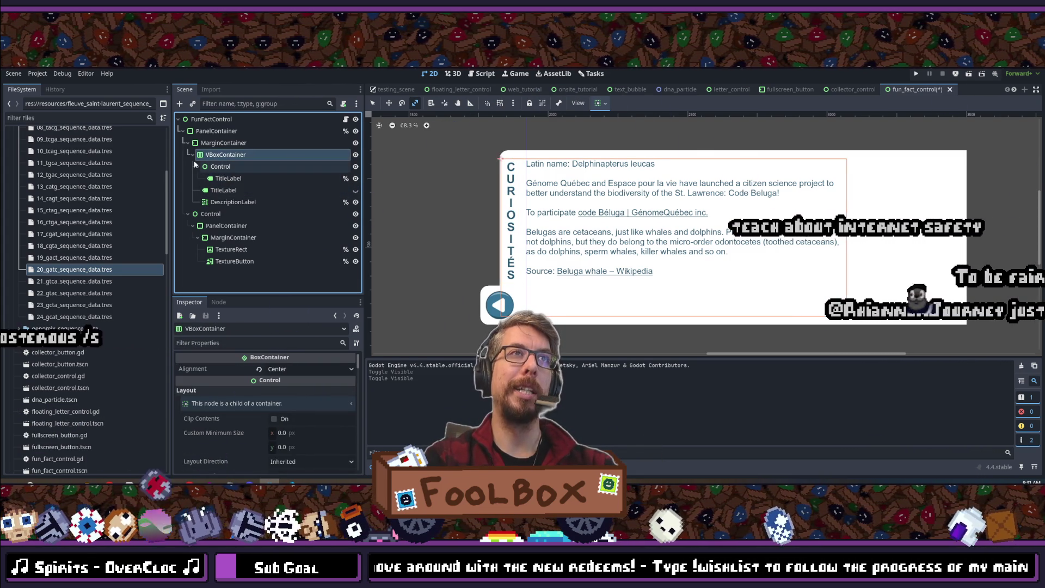
pyautogui.click(197, 166)
# - Change the content container's type to VBoxContainer, show TitleLabel and hide the CURIOSITÉS Control
pyautogui.rightClick(223, 155)
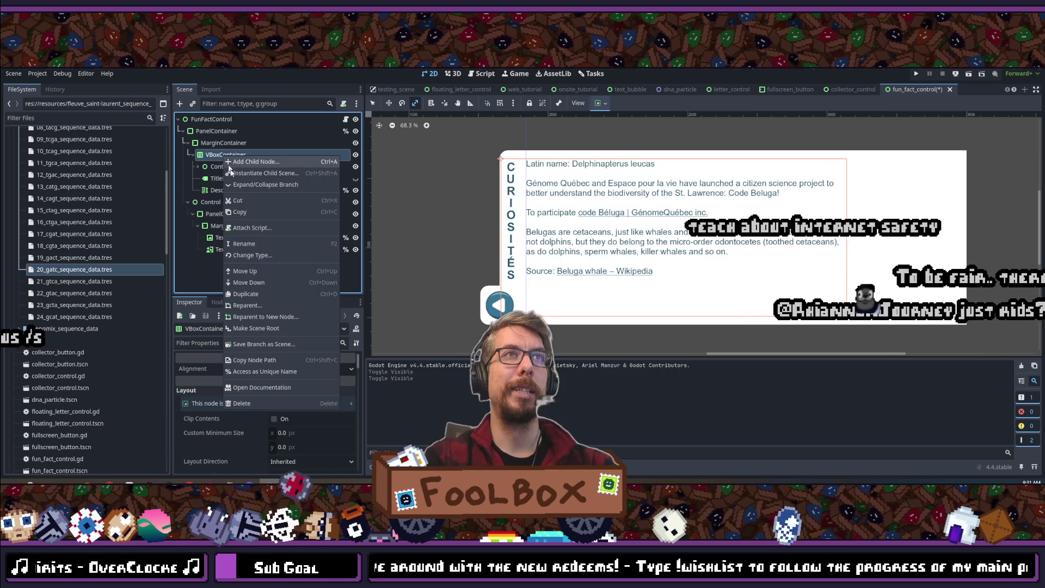
pyautogui.click(250, 254)
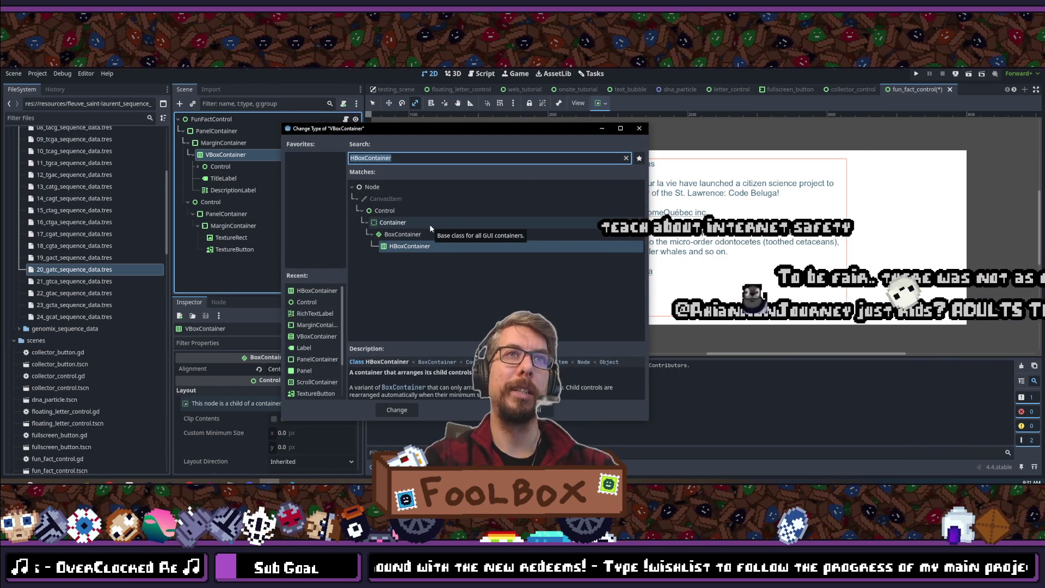
pyautogui.write('vbox')
pyautogui.press('Return')
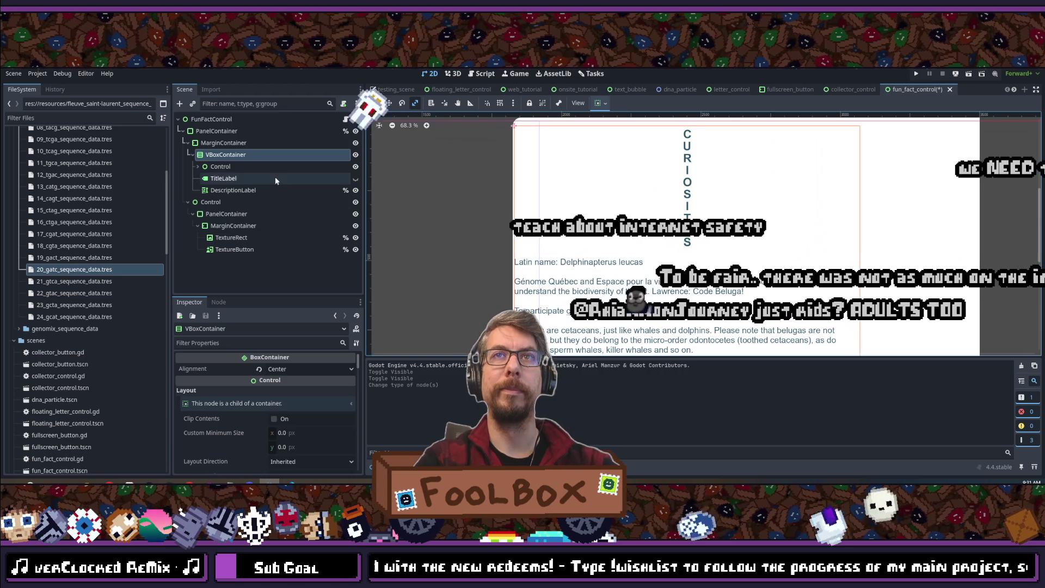
pyautogui.click(355, 178)
pyautogui.click(356, 167)
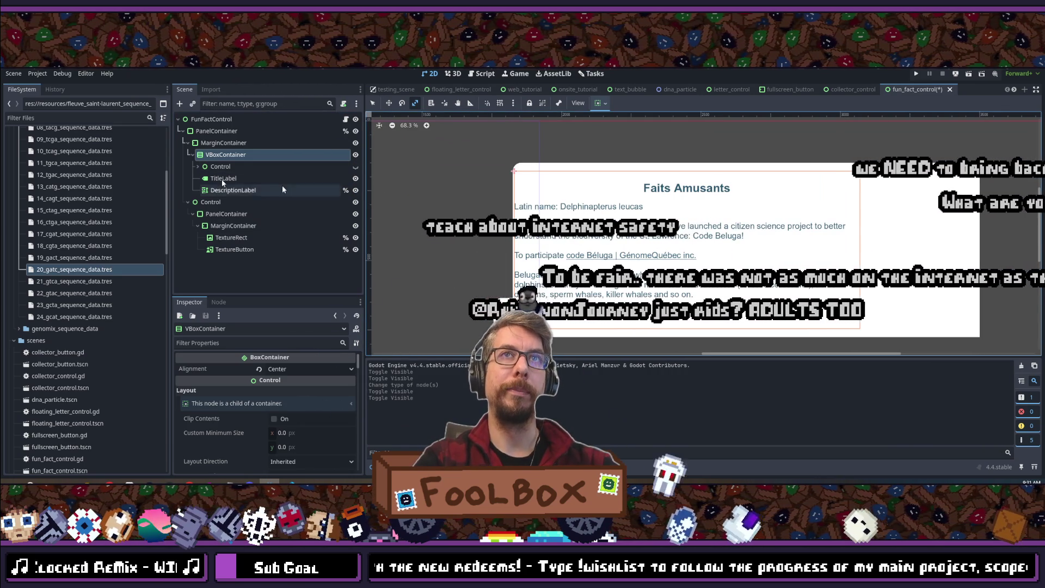
# - Set the MarginContainer's Theme Overrides Margin Left to 30
pyautogui.click(213, 144)
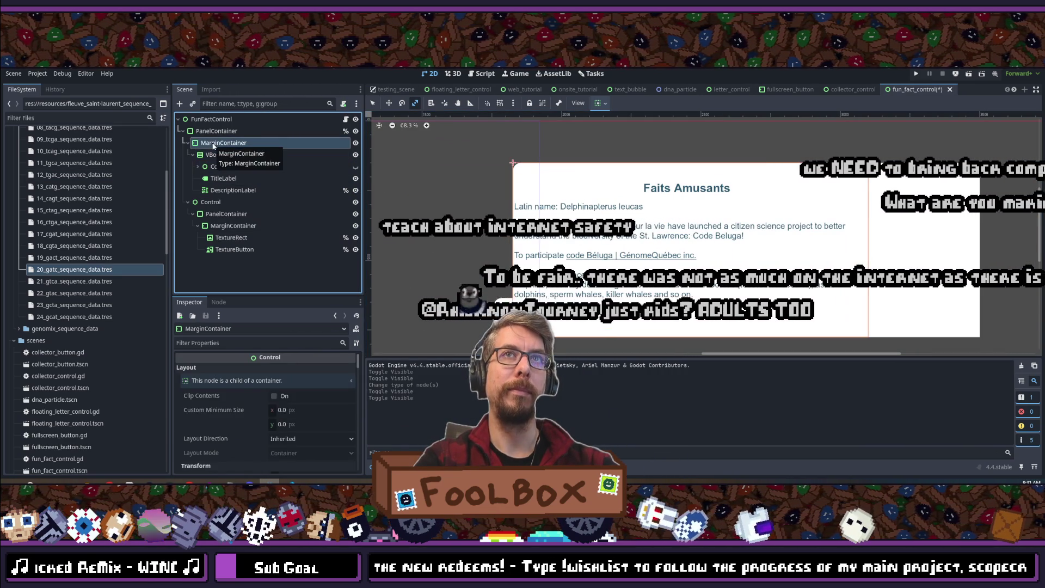
pyautogui.click(229, 342)
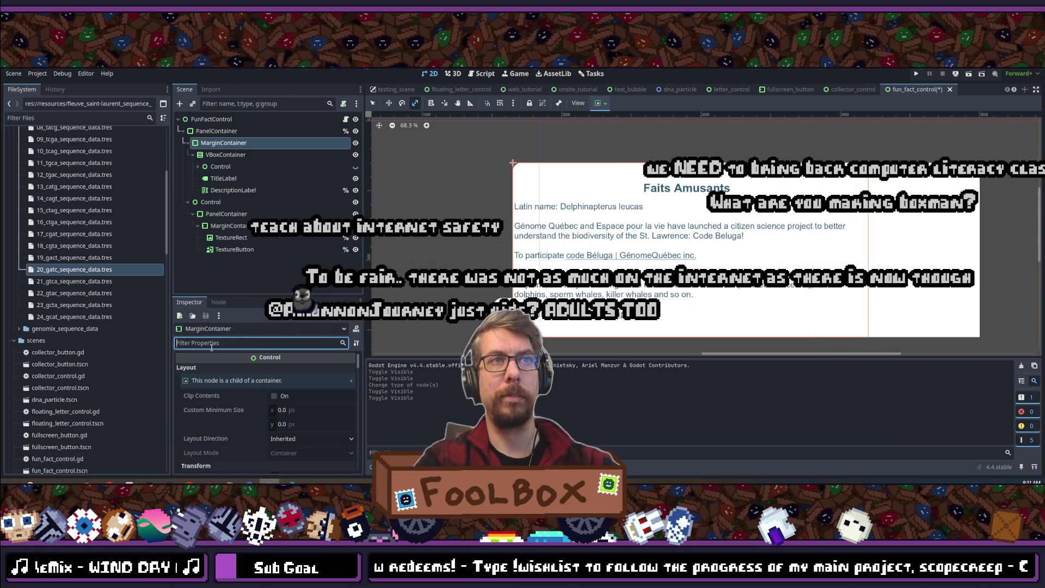
pyautogui.write('margin')
pyautogui.click(292, 389)
pyautogui.write('30')
pyautogui.press('Return')
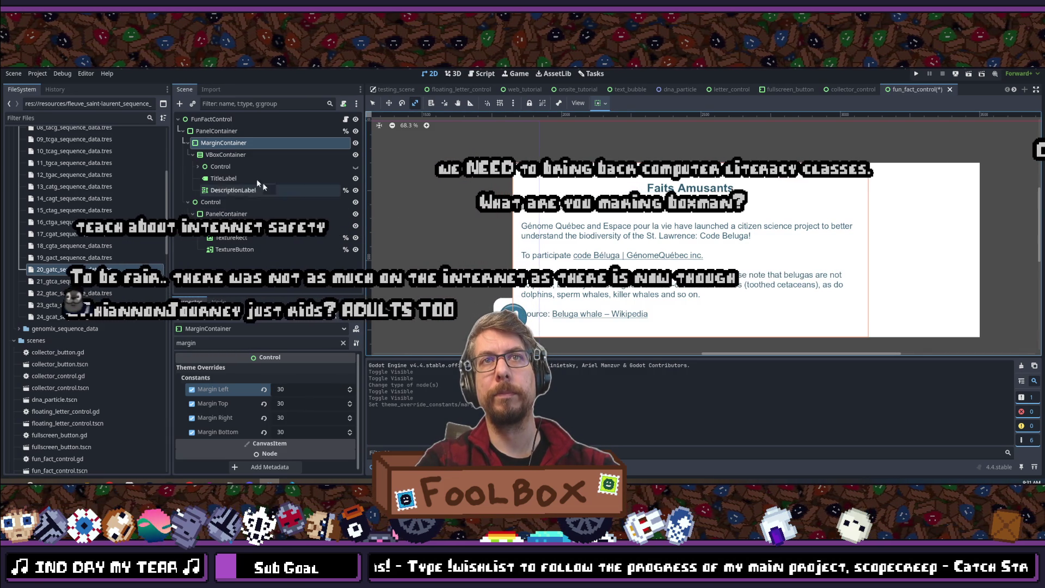
# - Select the back button's PanelContainer and filter the Inspector for 'position'
pyautogui.click(216, 202)
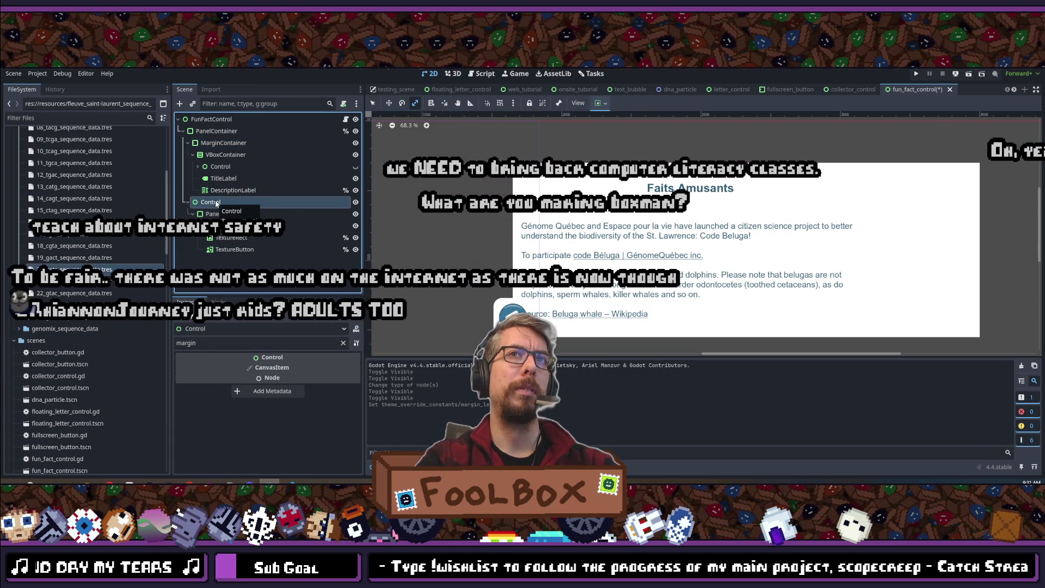
pyautogui.click(343, 343)
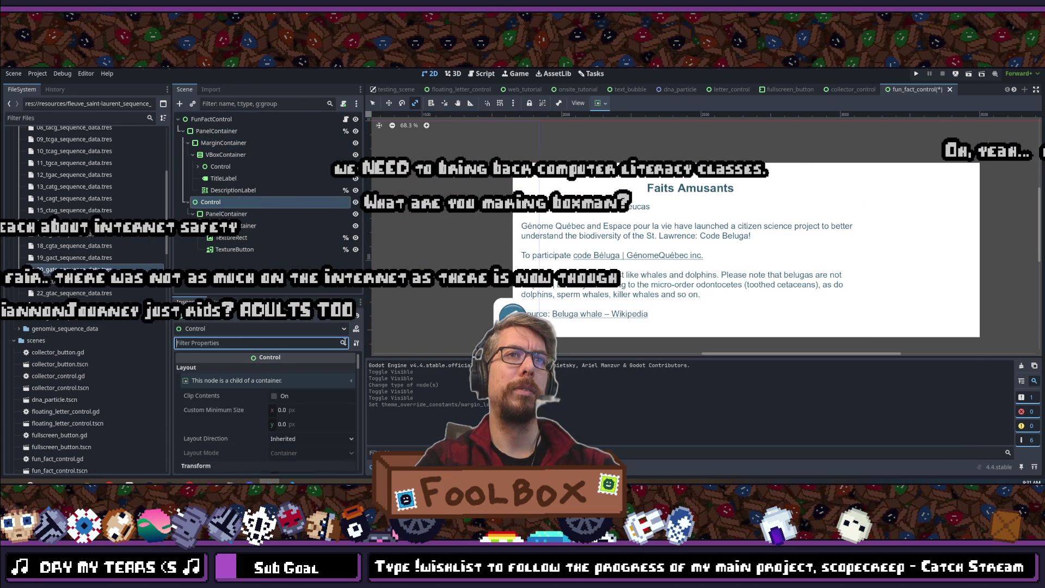
pyautogui.scroll(-5, 292, 392)
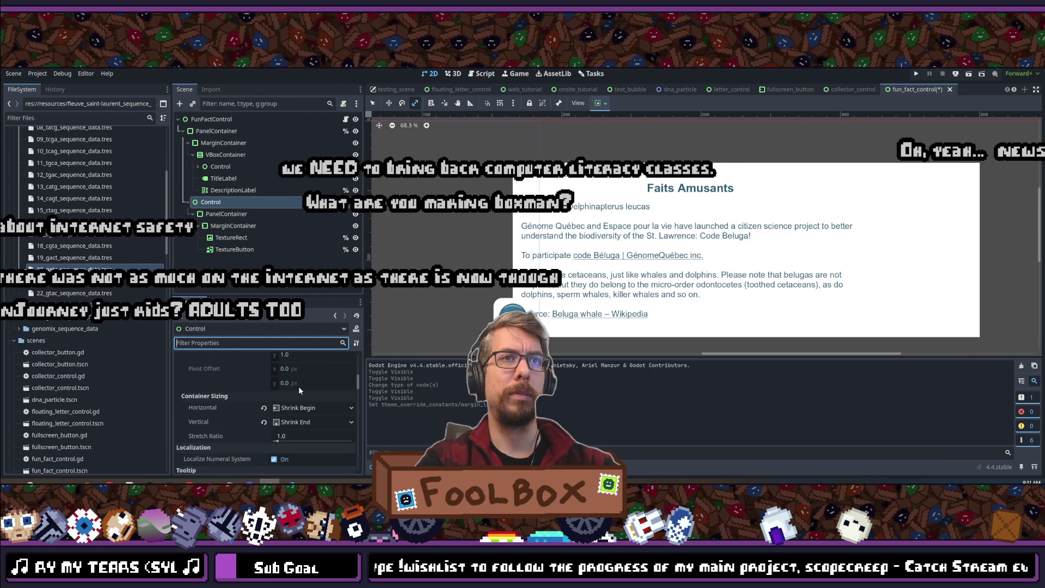
pyautogui.scroll(-5, 296, 386)
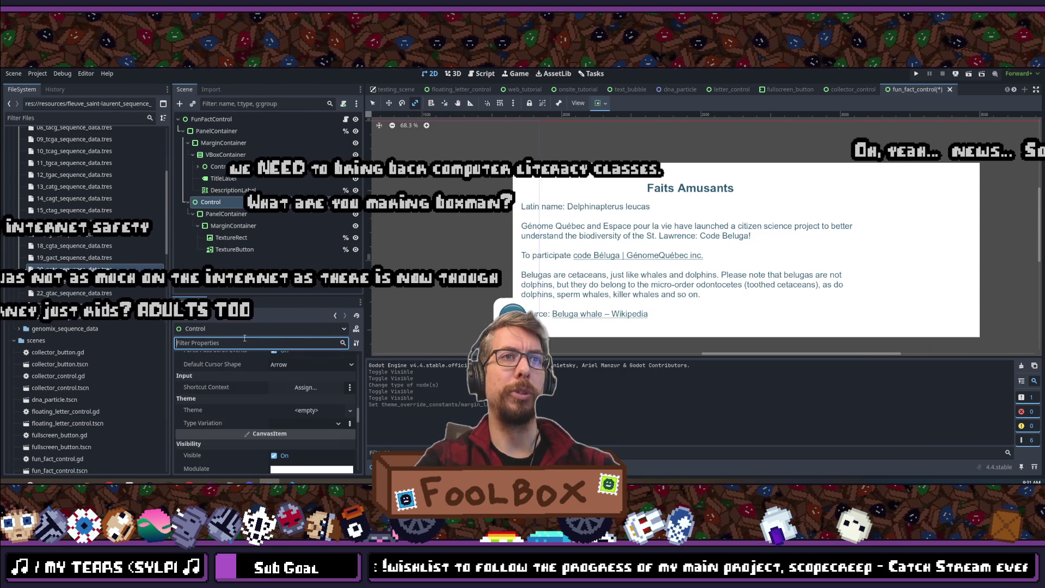
pyautogui.write('position')
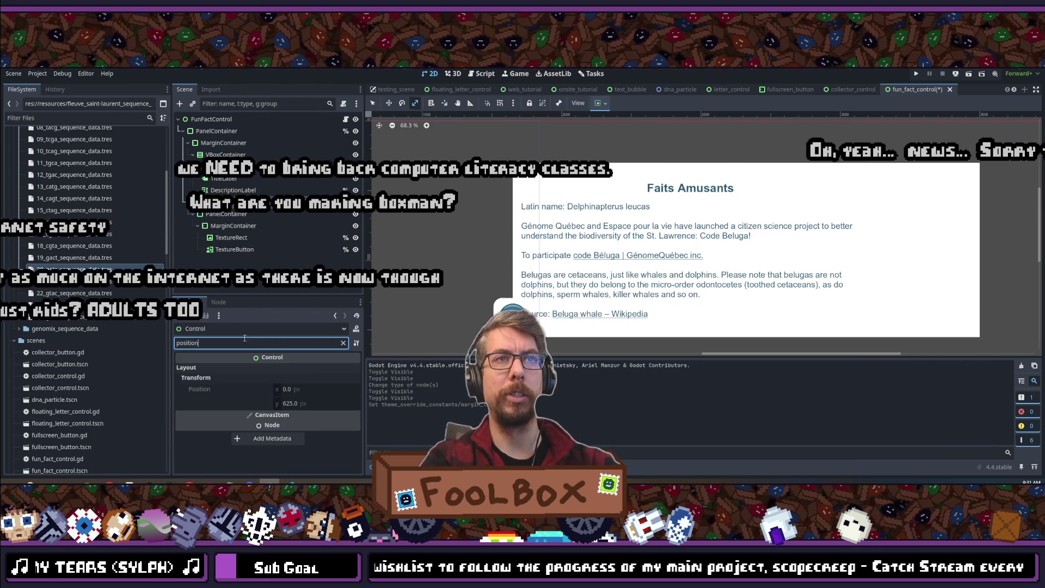
pyautogui.click(222, 215)
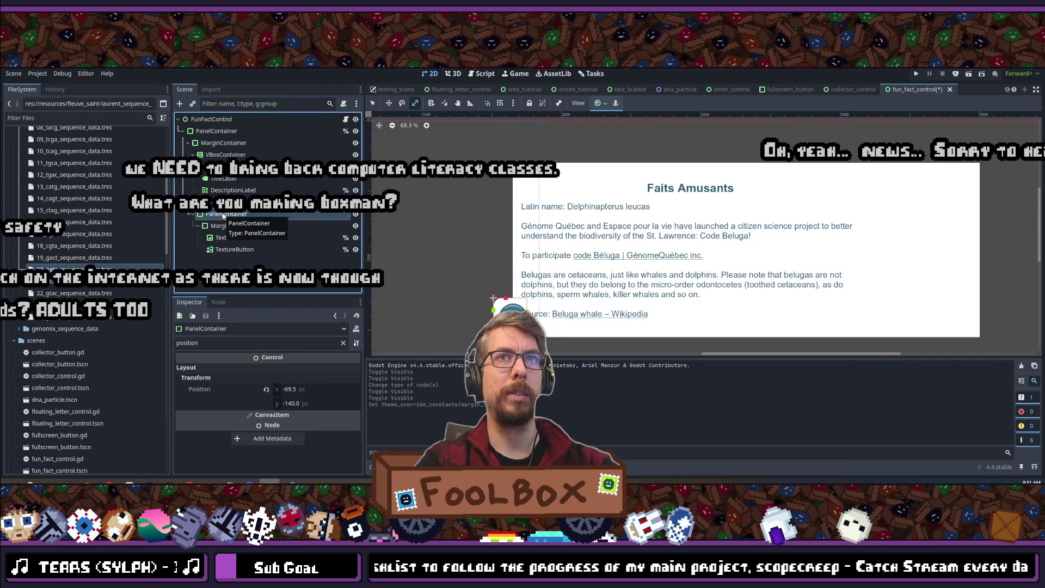
# - Set the panel's x position to -100, then -120, keeping y at -140
pyautogui.click(309, 389)
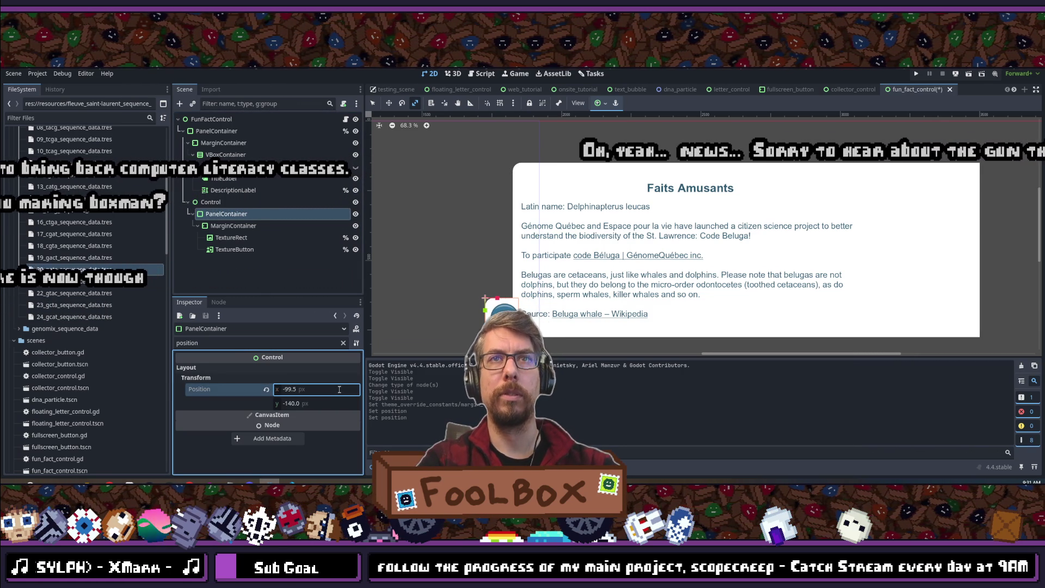
pyautogui.click(267, 389)
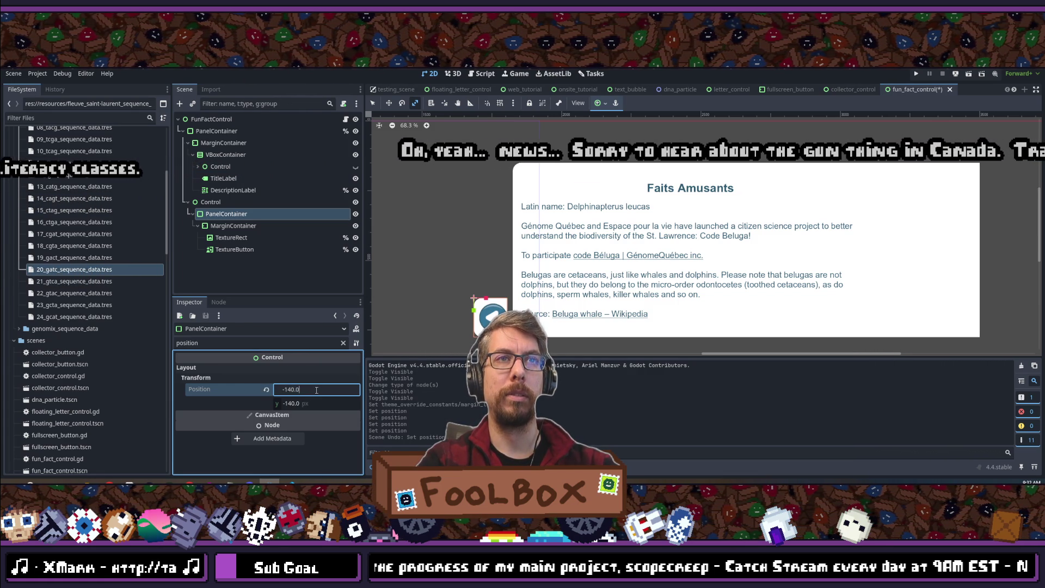
pyautogui.write('00')
pyautogui.press('Return')
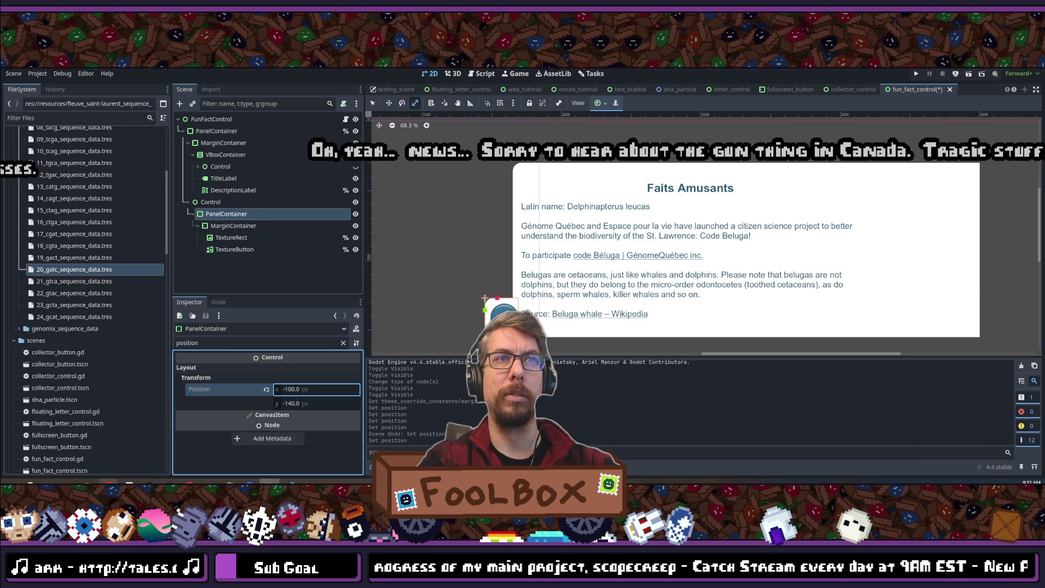
pyautogui.write('120')
pyautogui.press('Return')
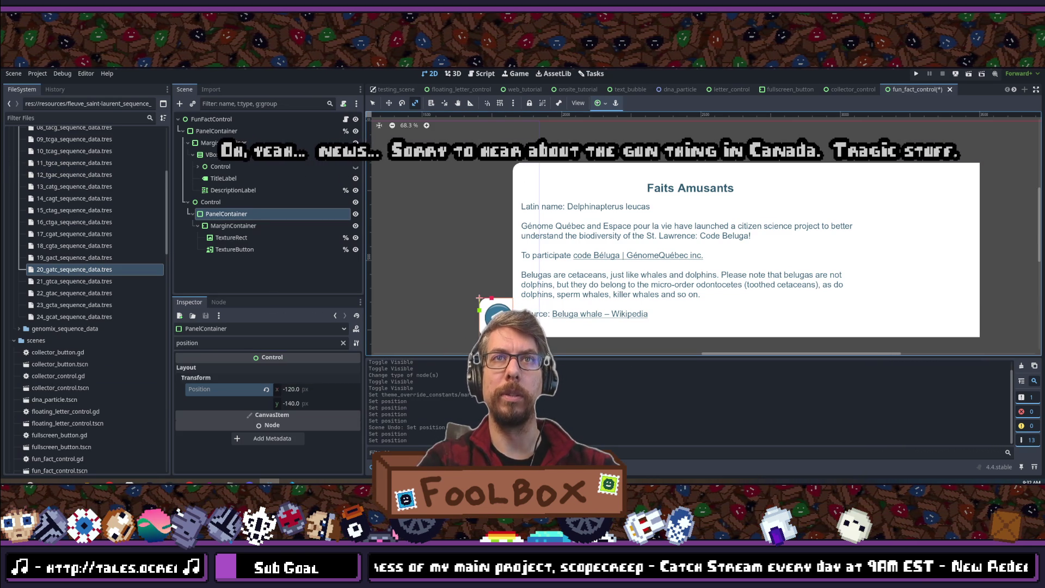
pyautogui.scroll(-3, 461, 272)
pyautogui.scroll(3, 563, 237)
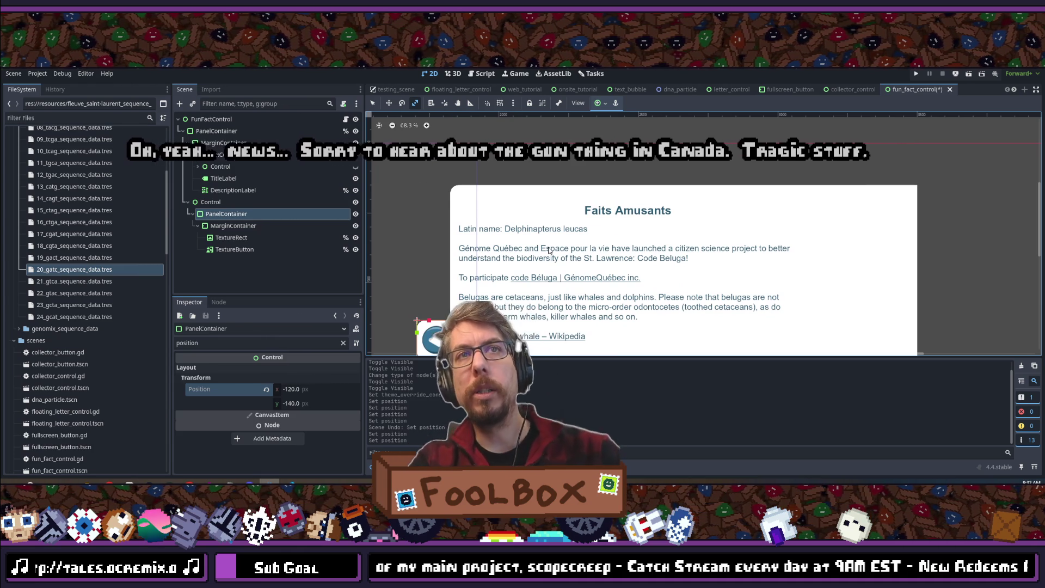
pyautogui.scroll(-1, 549, 251)
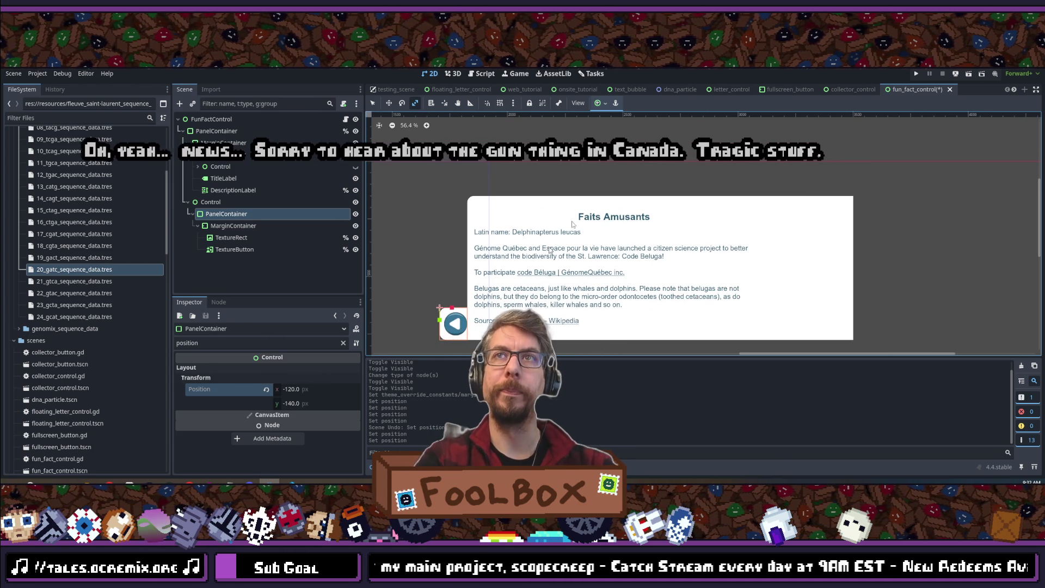
pyautogui.click(223, 190)
# - Move the scene-unique name from one TitleLabel to the other and save the scene
pyautogui.click(223, 178)
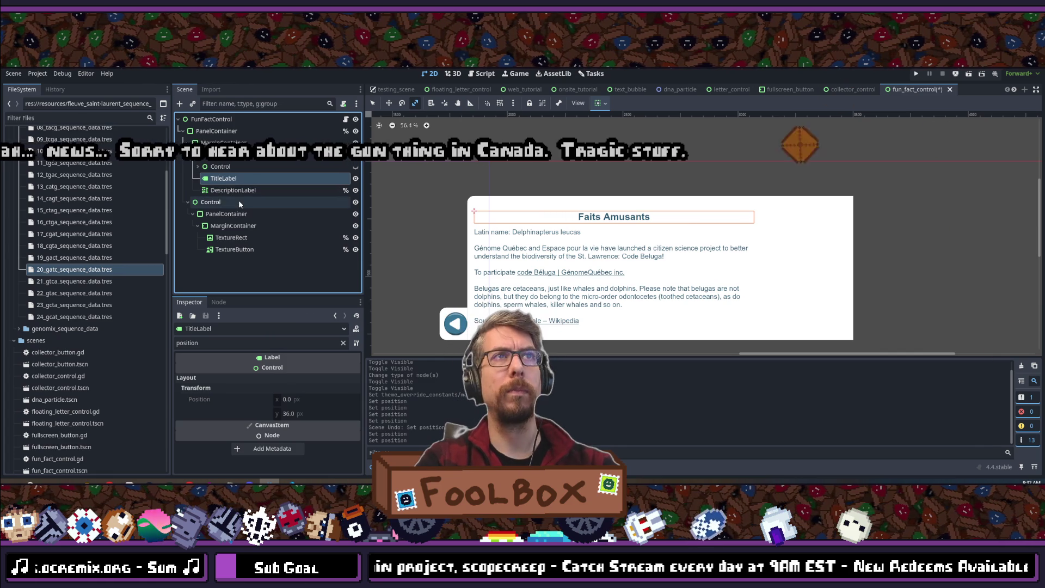
pyautogui.click(197, 167)
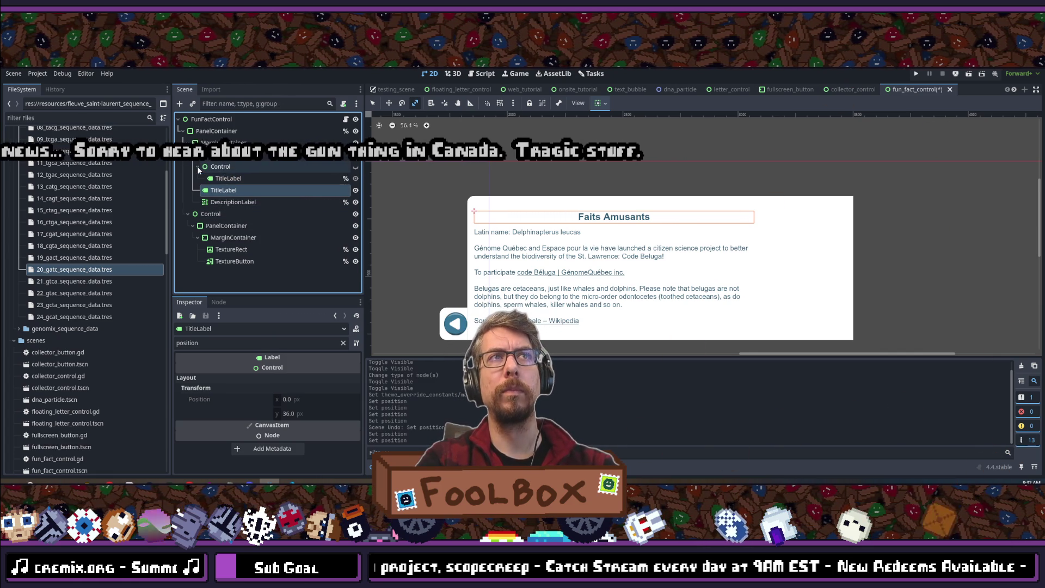
pyautogui.click(228, 180)
pyautogui.rightClick(230, 185)
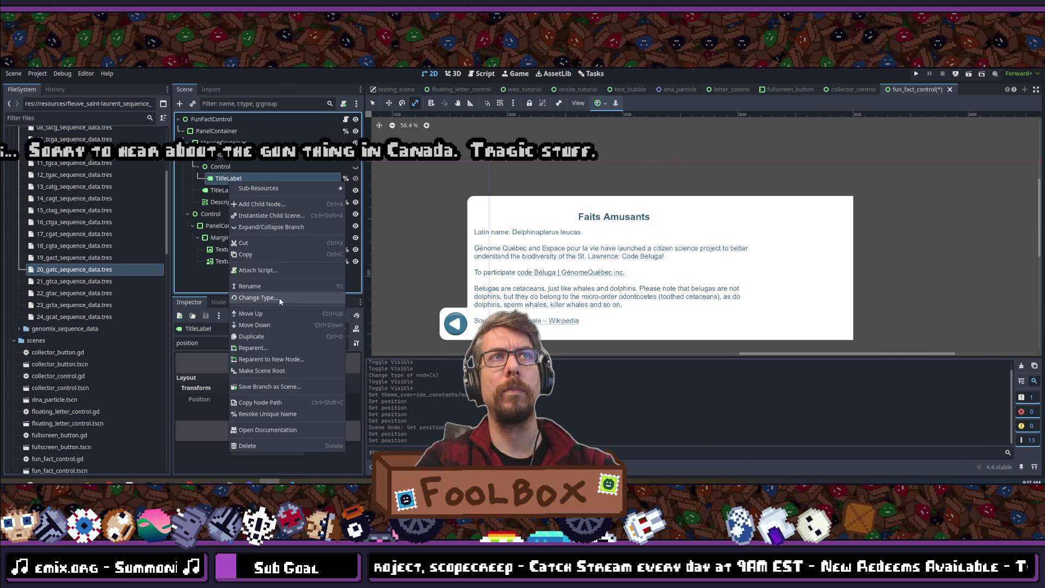
pyautogui.click(272, 407)
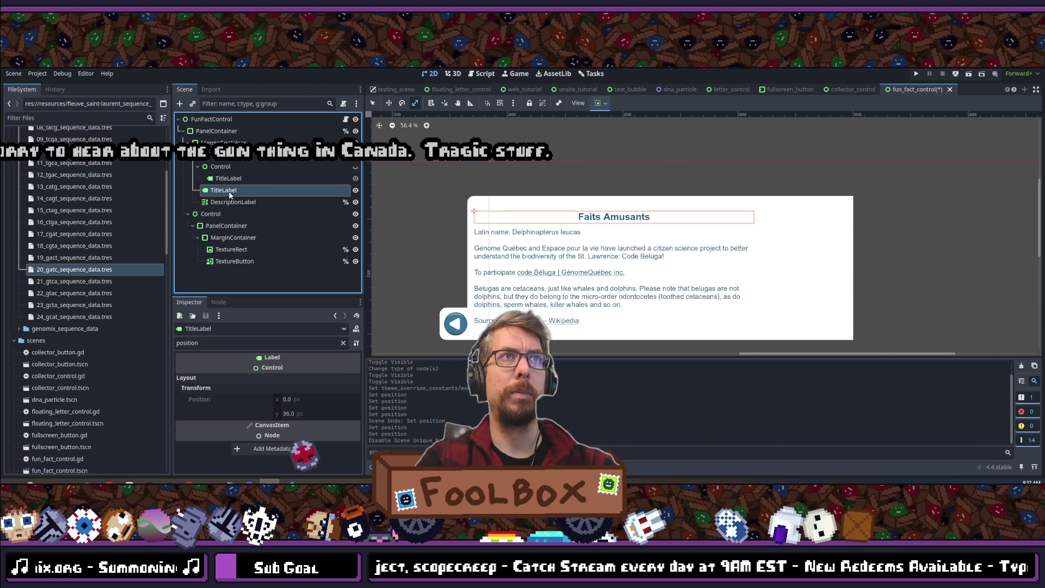
pyautogui.rightClick(230, 187)
pyautogui.click(276, 426)
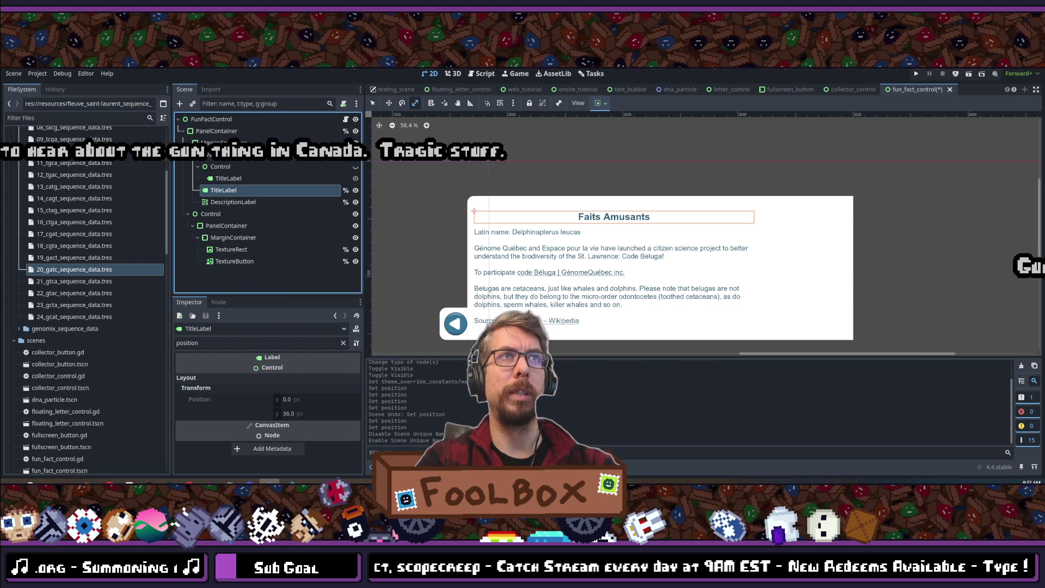
pyautogui.hotkey('ctrl', 's')
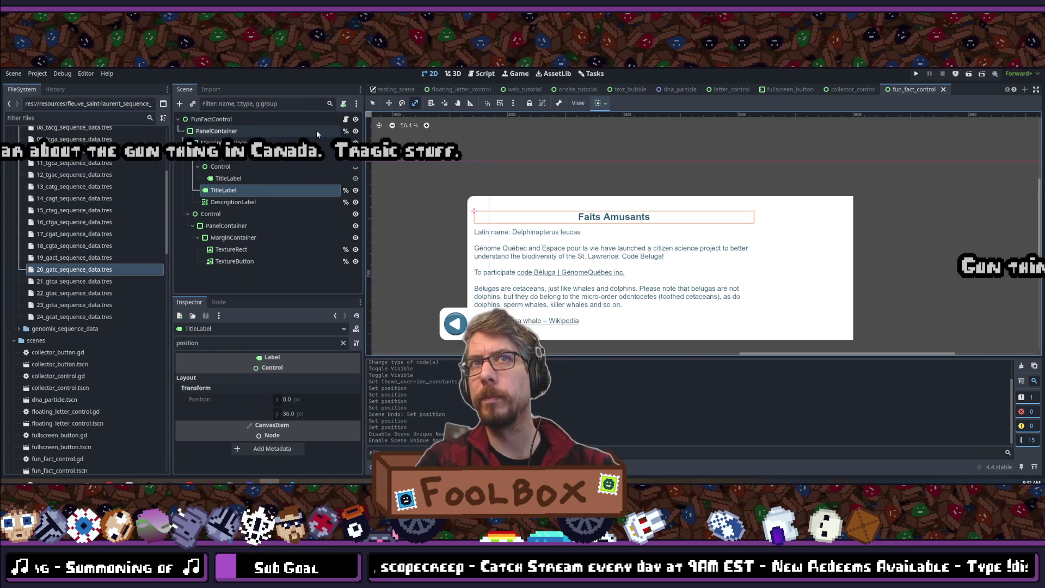
# - Set the 'Faits Amusants' title's Horizontal Alignment to Left and save the scene
pyautogui.click(343, 343)
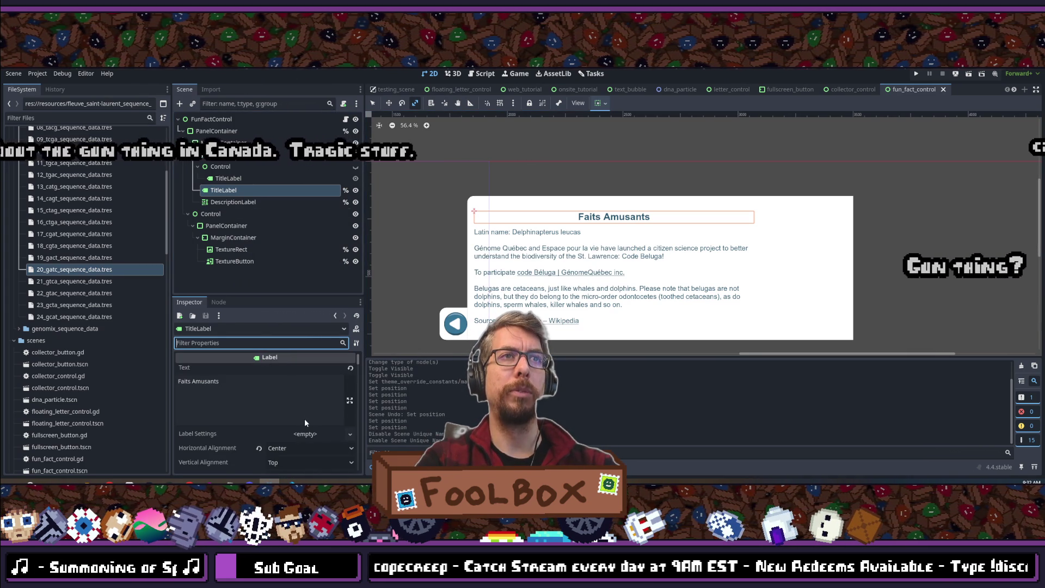
pyautogui.scroll(-3, 276, 374)
pyautogui.click(283, 389)
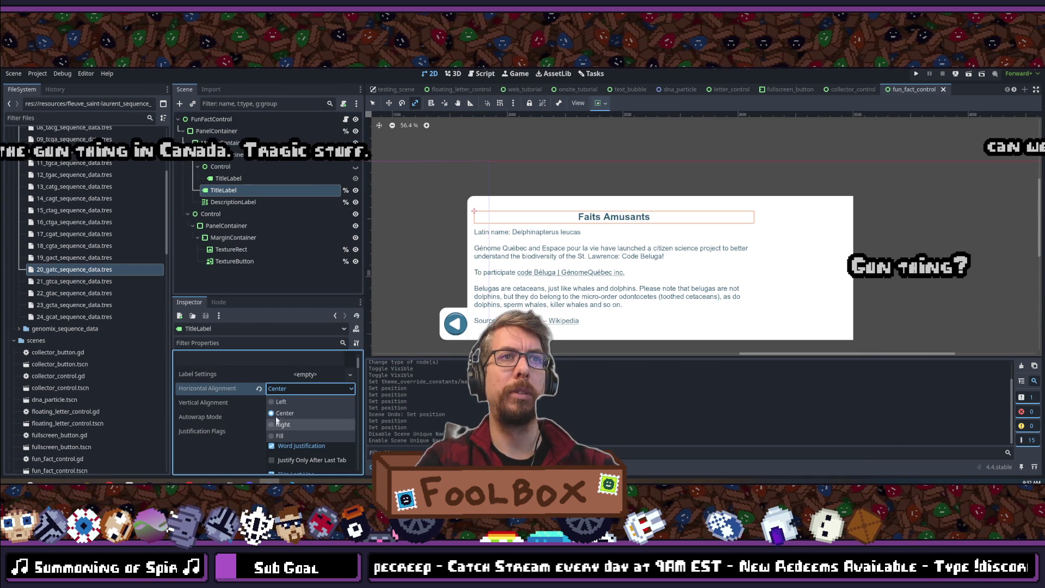
pyautogui.click(281, 401)
pyautogui.click(913, 200)
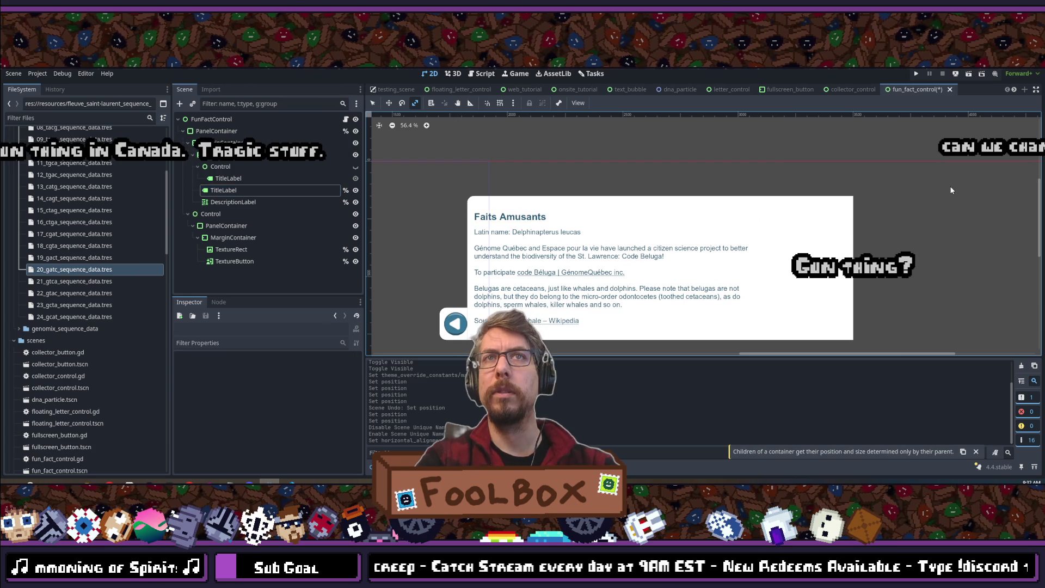
pyautogui.hotkey('ctrl', 's')
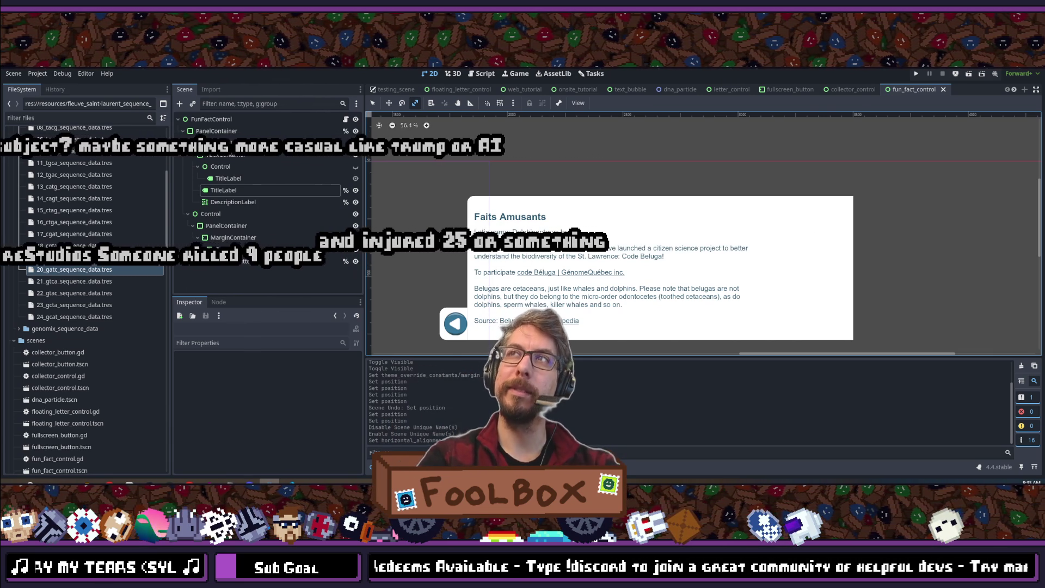
# - Select the back-button PanelContainer and drag the Scene/Inspector divider up to enlarge the Inspector
pyautogui.scroll(5, 474, 331)
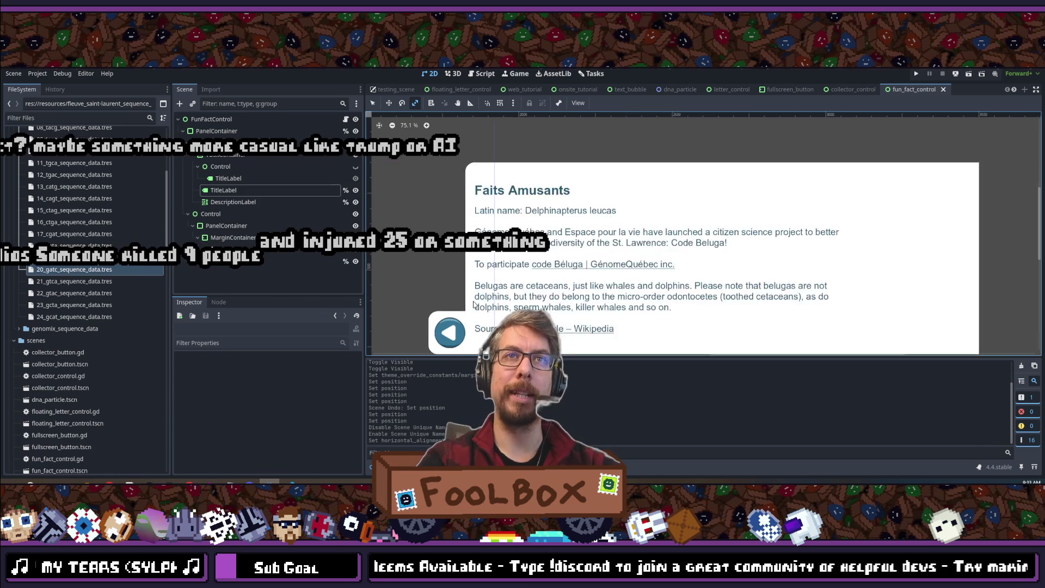
pyautogui.scroll(3, 474, 330)
pyautogui.scroll(-5, 468, 326)
pyautogui.scroll(7, 463, 325)
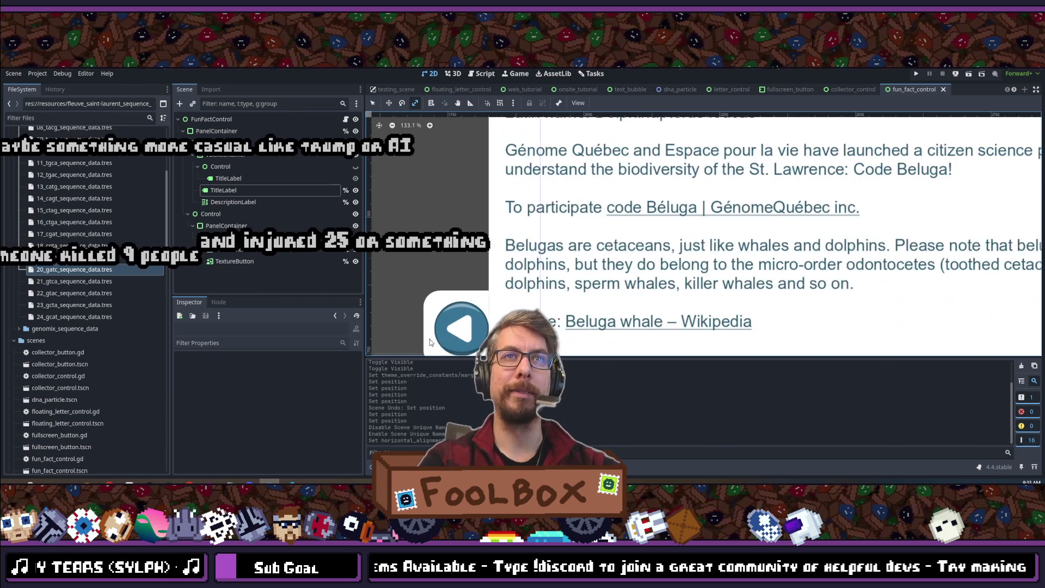
pyautogui.scroll(7, 508, 274)
pyautogui.scroll(-6, 498, 267)
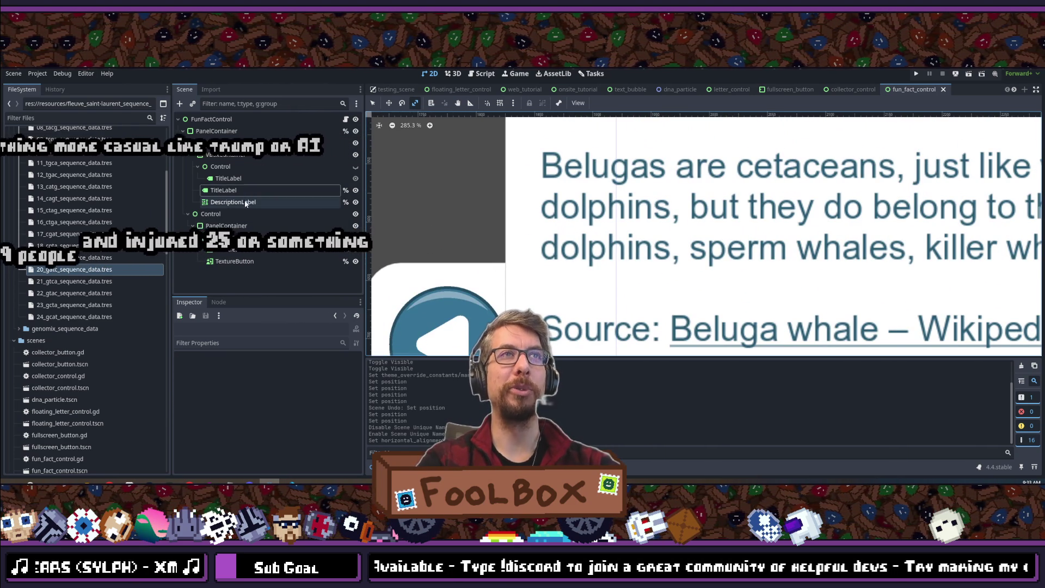
pyautogui.click(226, 226)
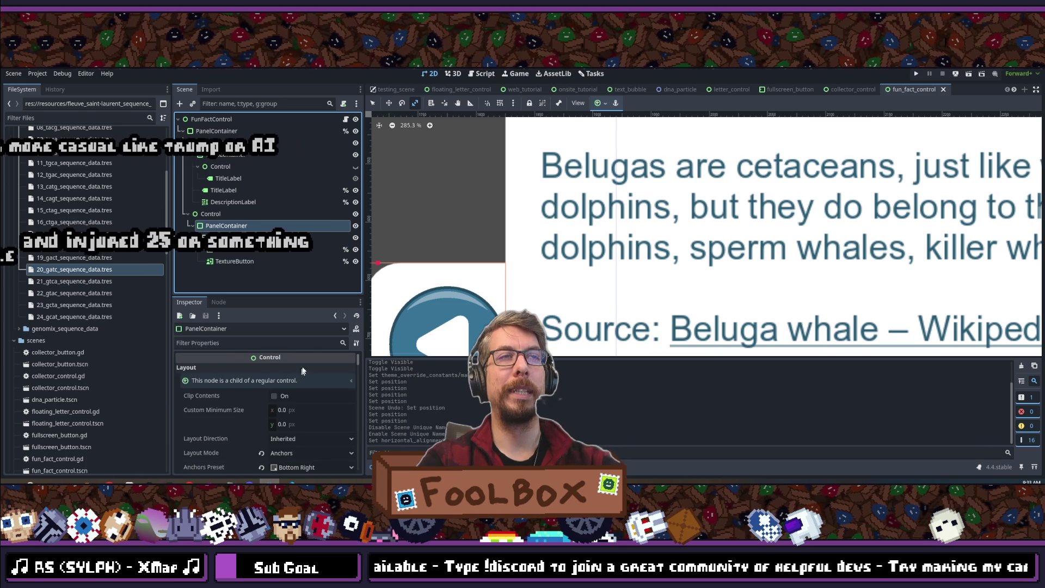
pyautogui.scroll(-5, 294, 392)
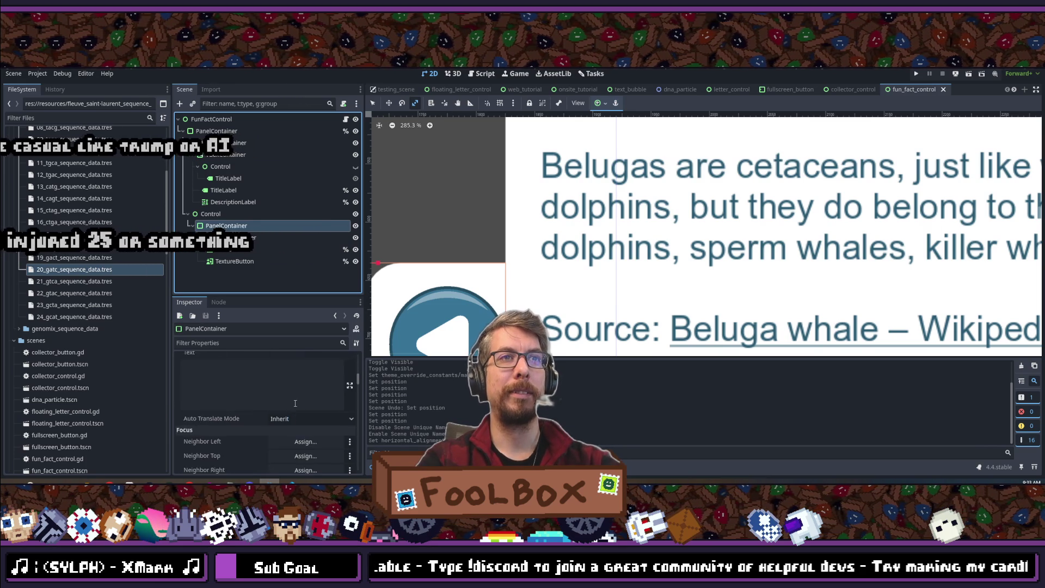
pyautogui.scroll(5, 293, 402)
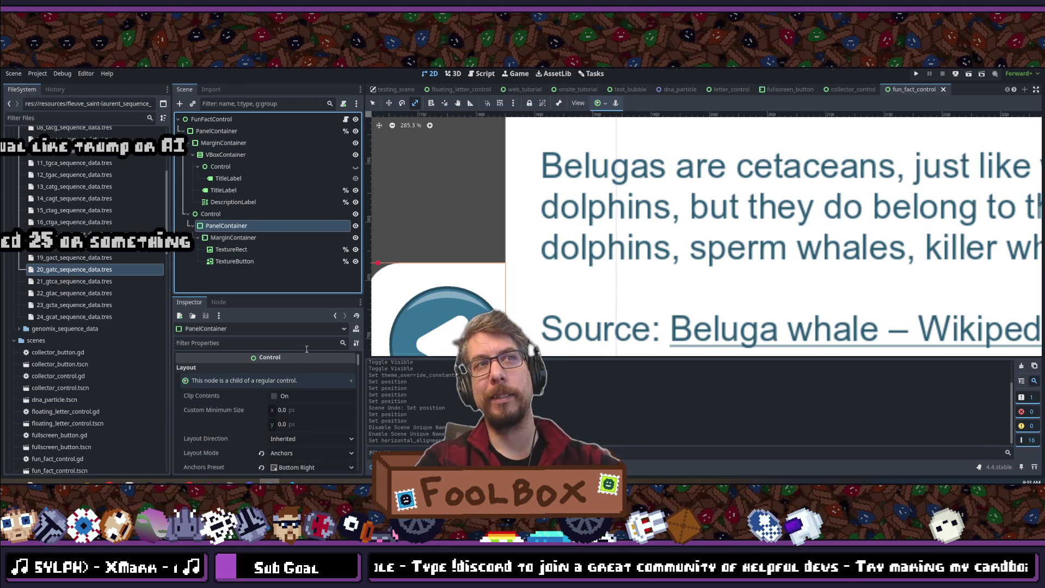
pyautogui.scroll(-5, 491, 197)
pyautogui.scroll(3, 492, 197)
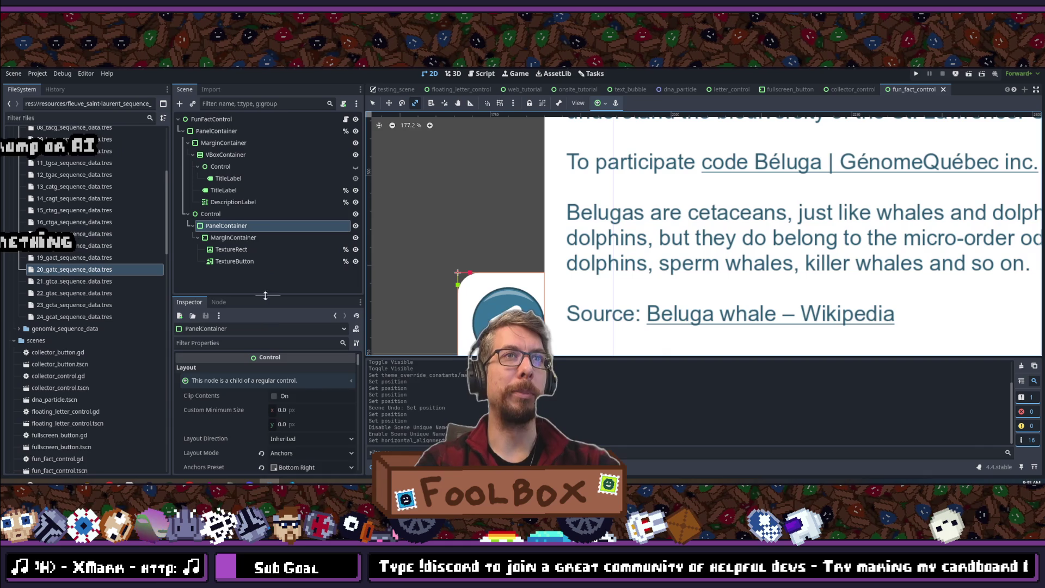
pyautogui.moveTo(258, 295); pyautogui.dragTo(258, 274)
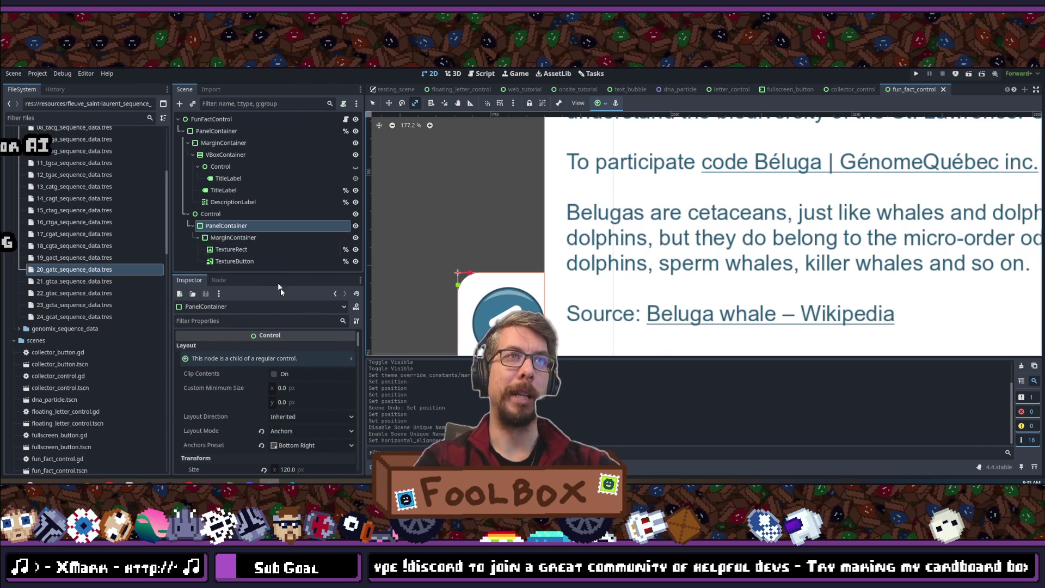
pyautogui.click(252, 320)
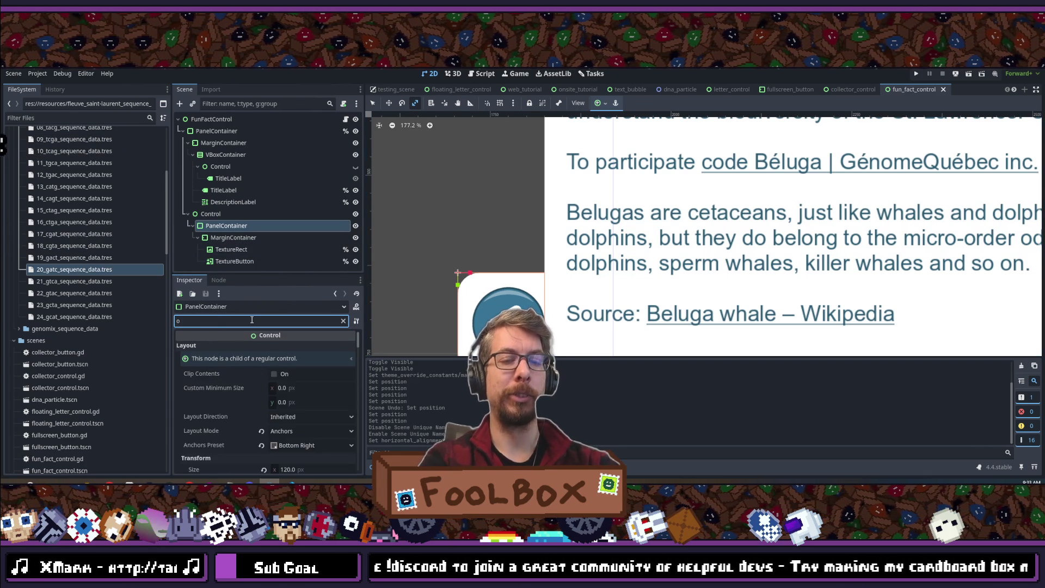
# - Set the back-button PanelContainer's x position to -115 and save fun_fact_control
pyautogui.write('position')
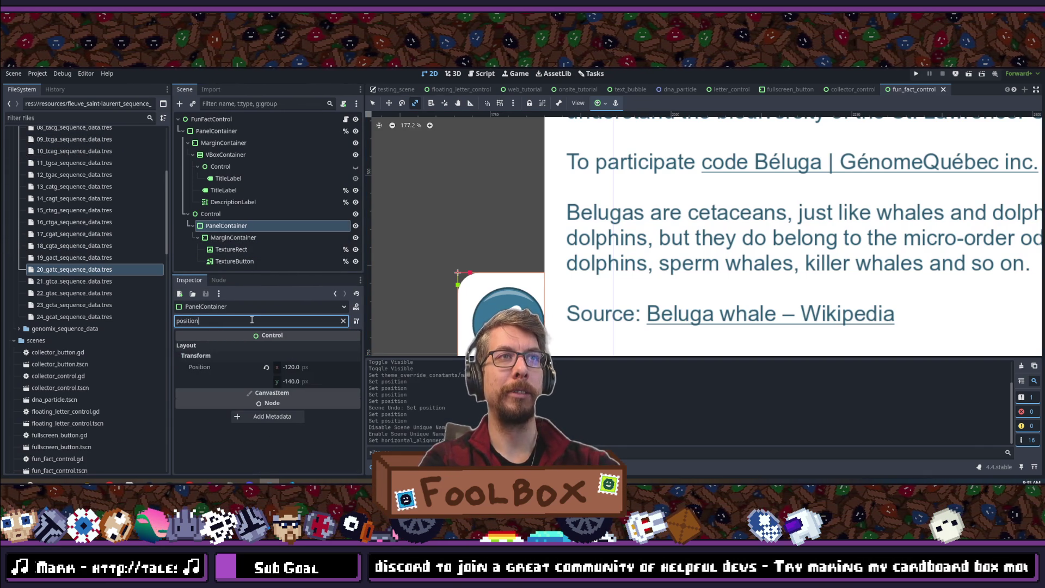
pyautogui.click(314, 367)
pyautogui.write('-1')
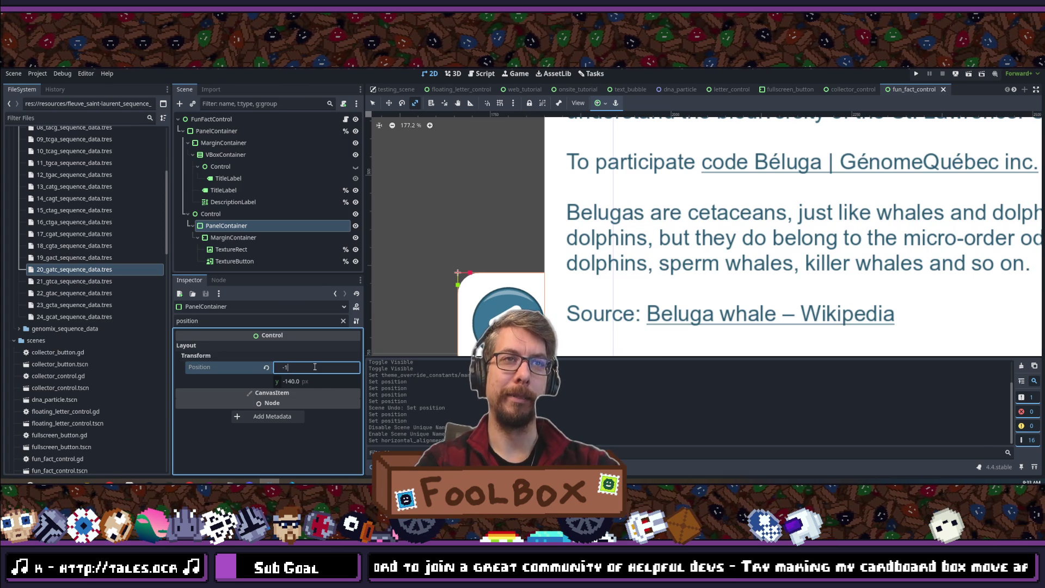
pyautogui.write('15')
pyautogui.press('Return')
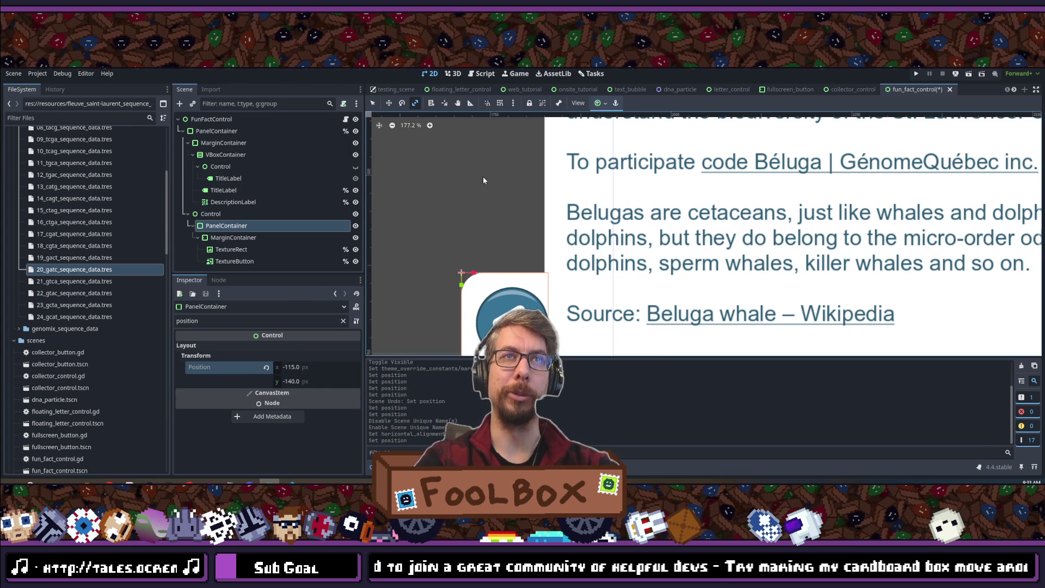
pyautogui.scroll(-5, 483, 176)
pyautogui.scroll(-5, 622, 311)
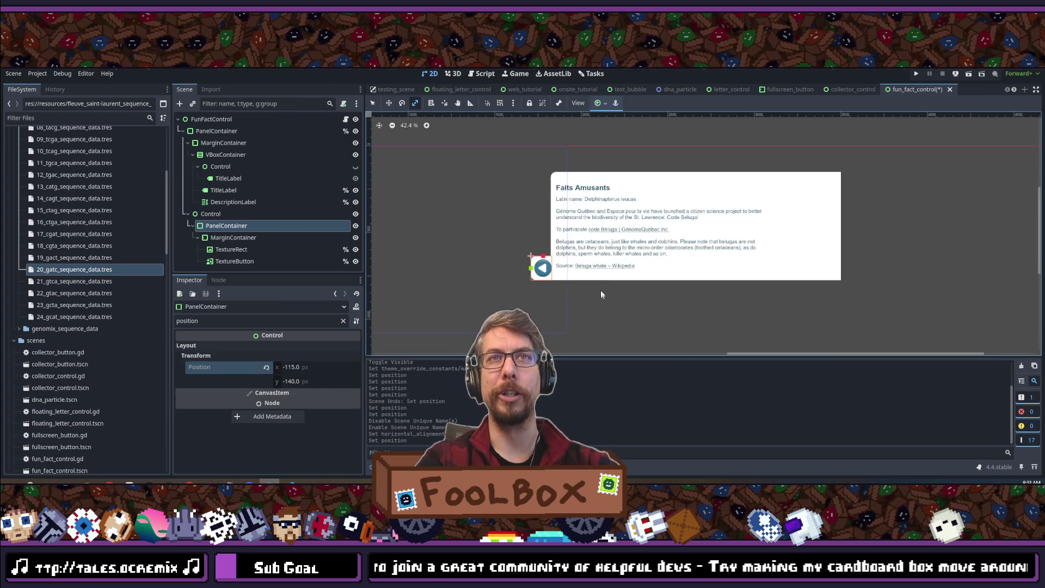
pyautogui.scroll(3, 631, 170)
pyautogui.hscroll(1, 654, 136)
pyautogui.hotkey('ctrl', 's')
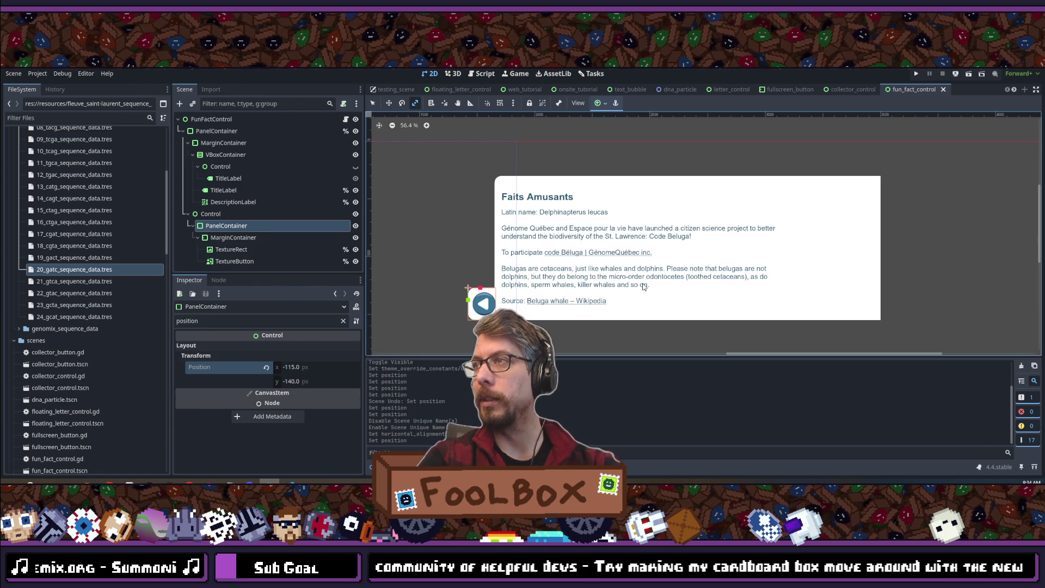
pyautogui.click(916, 75)
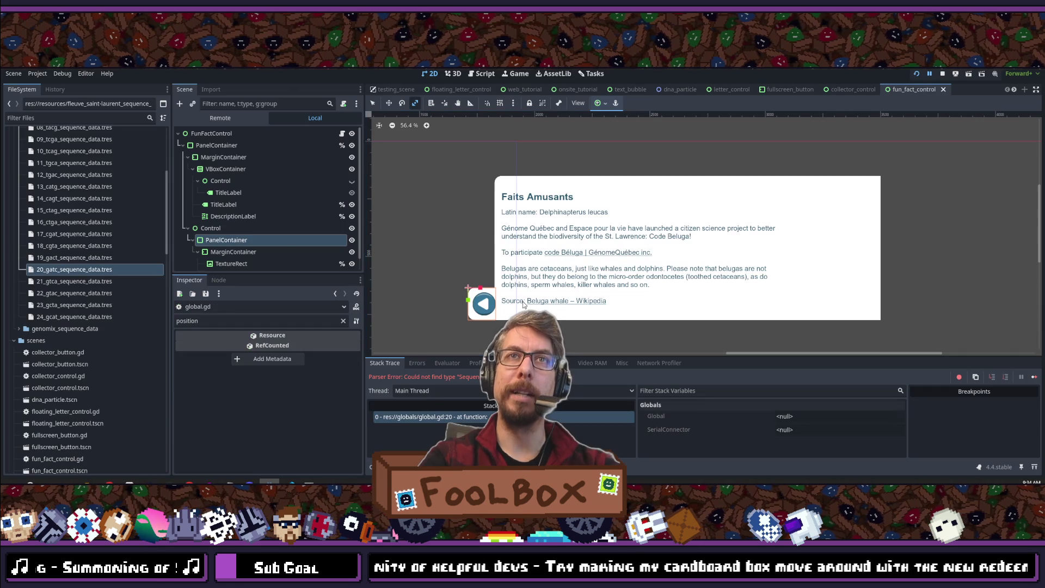
# - Stop the running game and close global.gd in the Script workspace
pyautogui.click(943, 74)
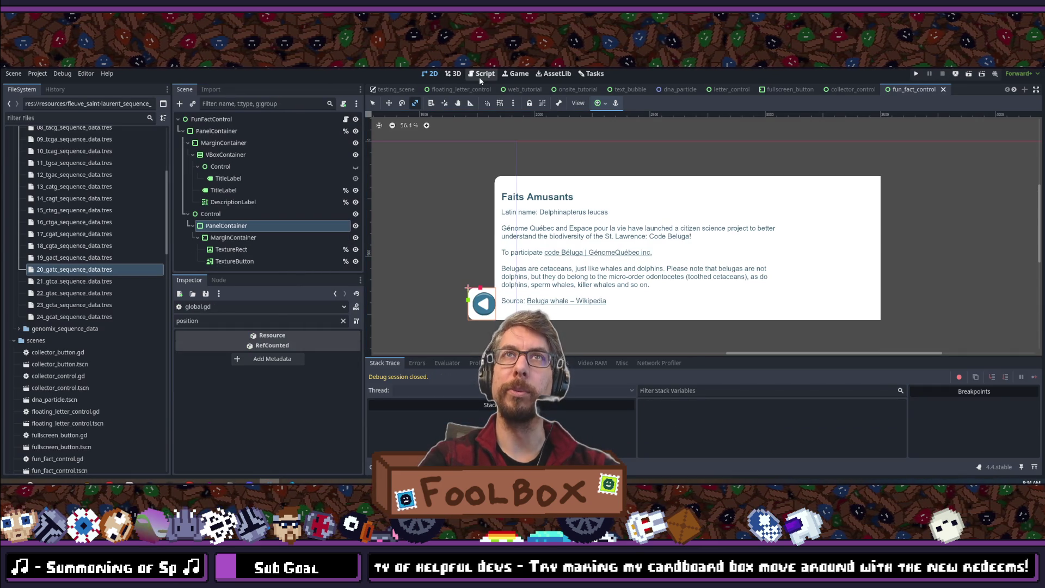
pyautogui.click(482, 74)
pyautogui.middleClick(428, 135)
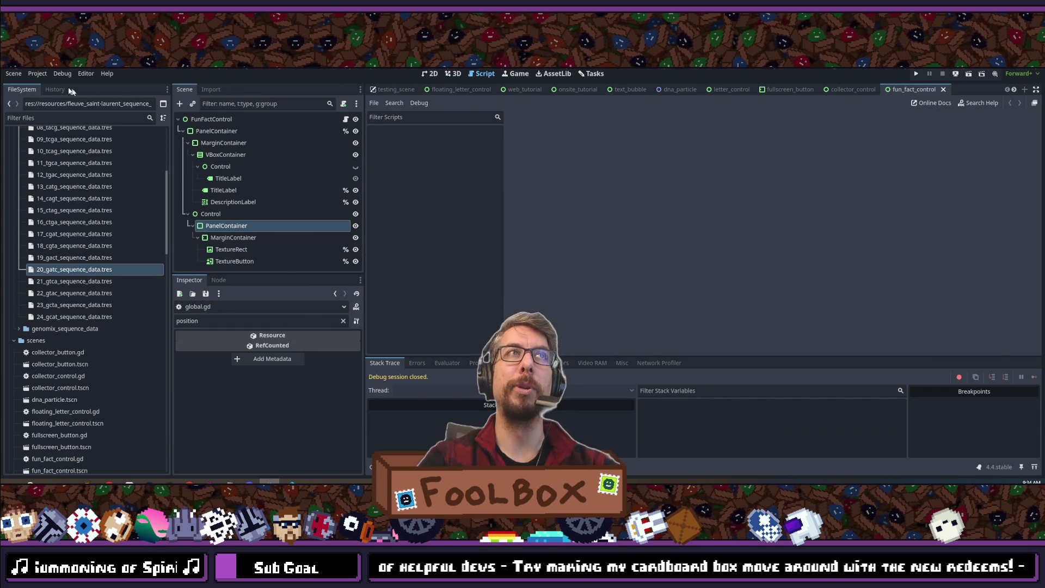
# - Reload the current project from the Project menu
pyautogui.click(38, 74)
pyautogui.click(61, 185)
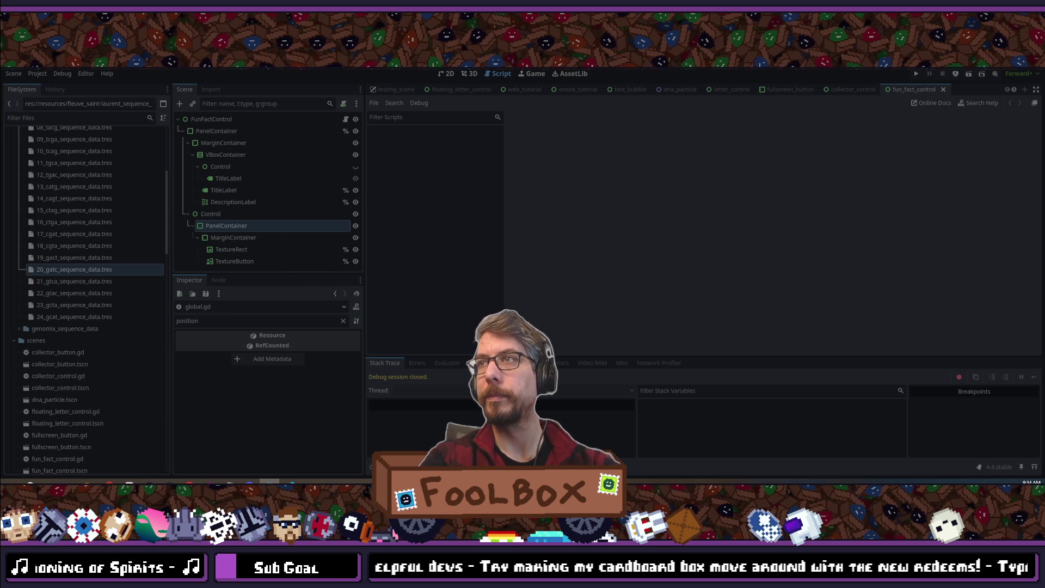
pyautogui.hotkey('alt', 'Tab')
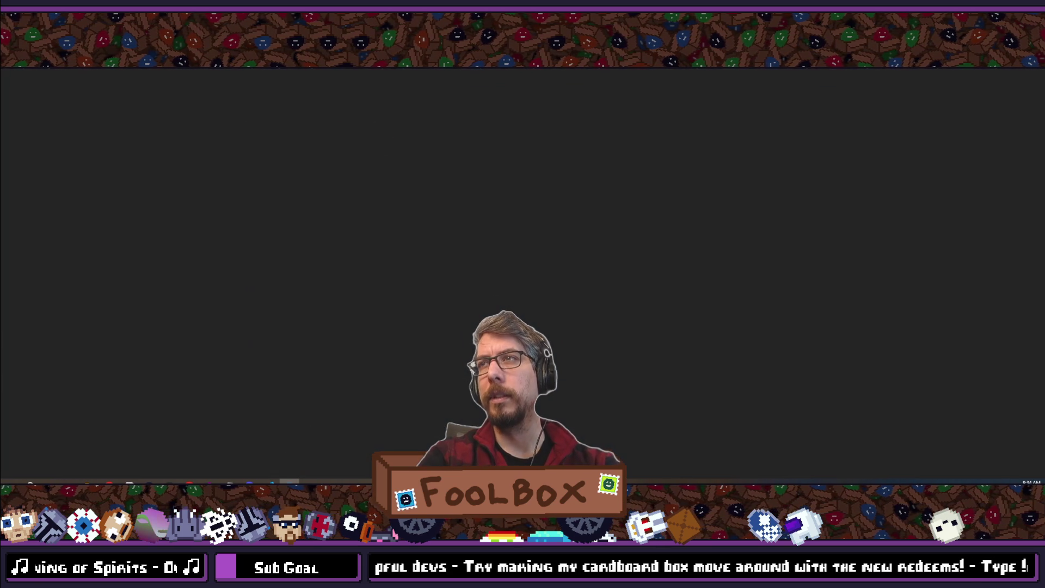
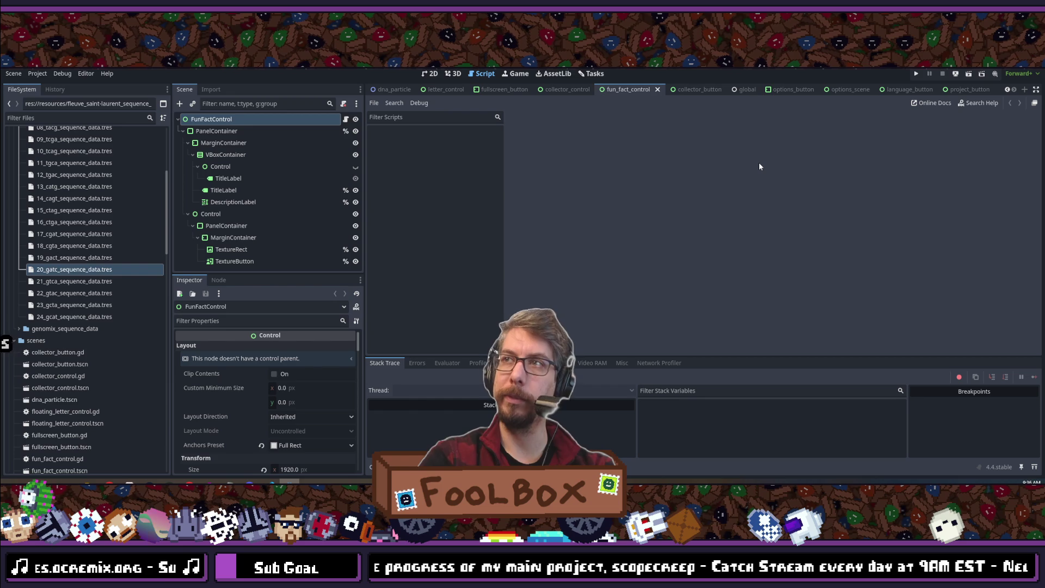
# - Run the project, dismiss the DNA tutorial, and place the T and C letter tiles
pyautogui.click(916, 74)
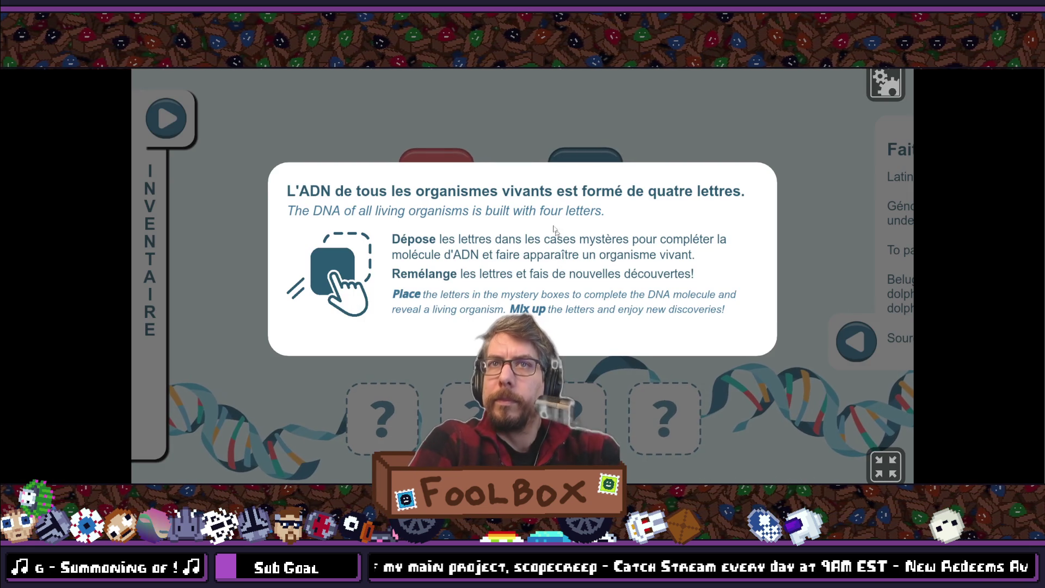
pyautogui.click(570, 318)
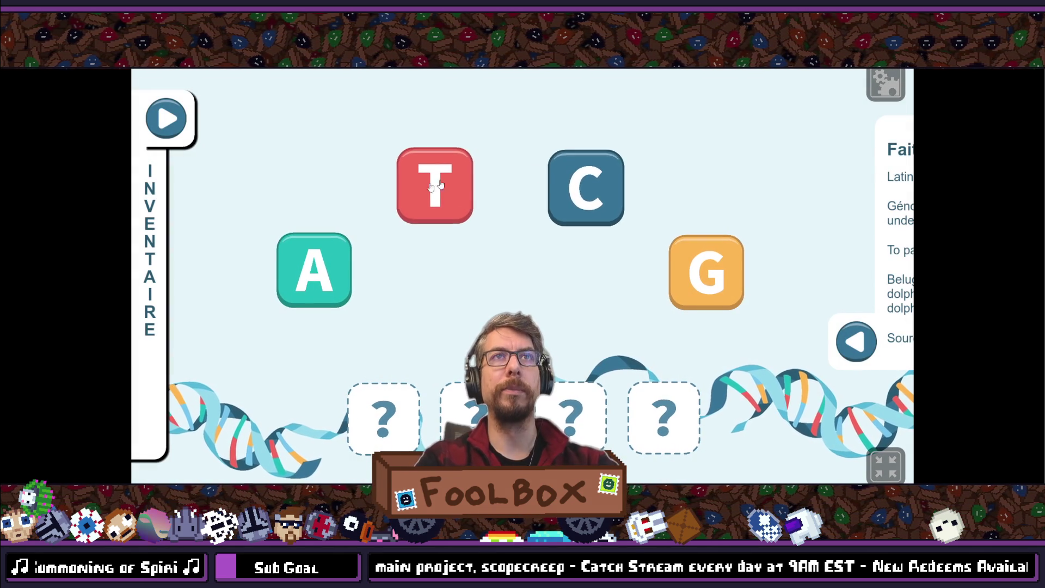
pyautogui.click(432, 212)
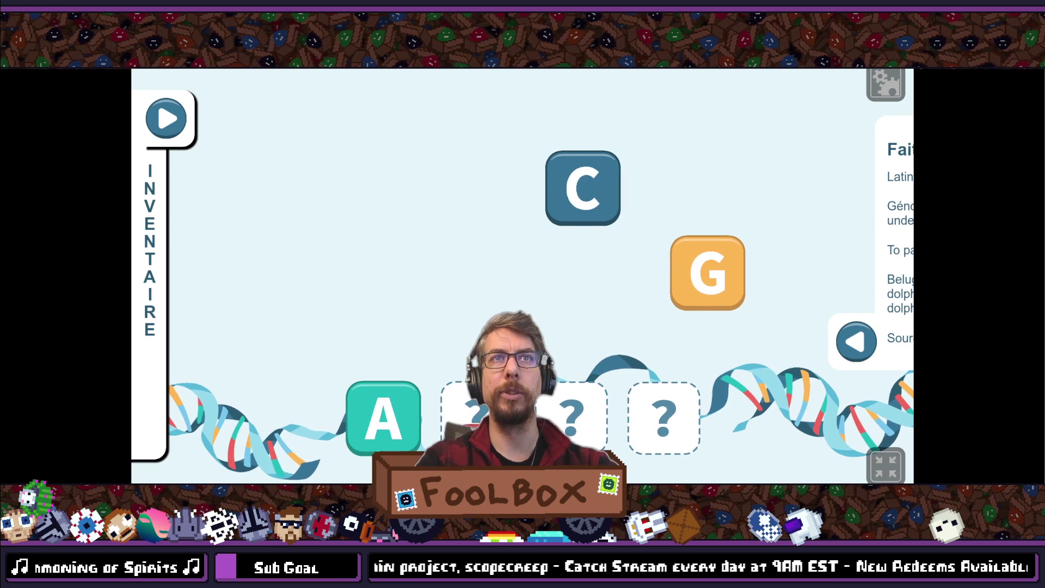
pyautogui.moveTo(602, 204); pyautogui.dragTo(566, 430)
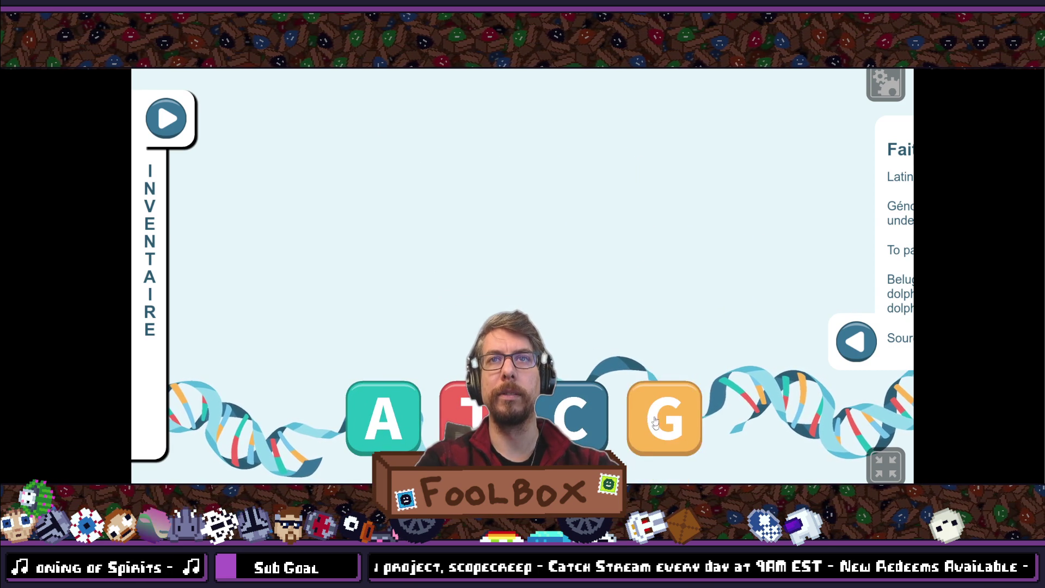
# - Toggle the Faits Amusants panel open and closed twice, then open the Inventaire panel
pyautogui.click(869, 341)
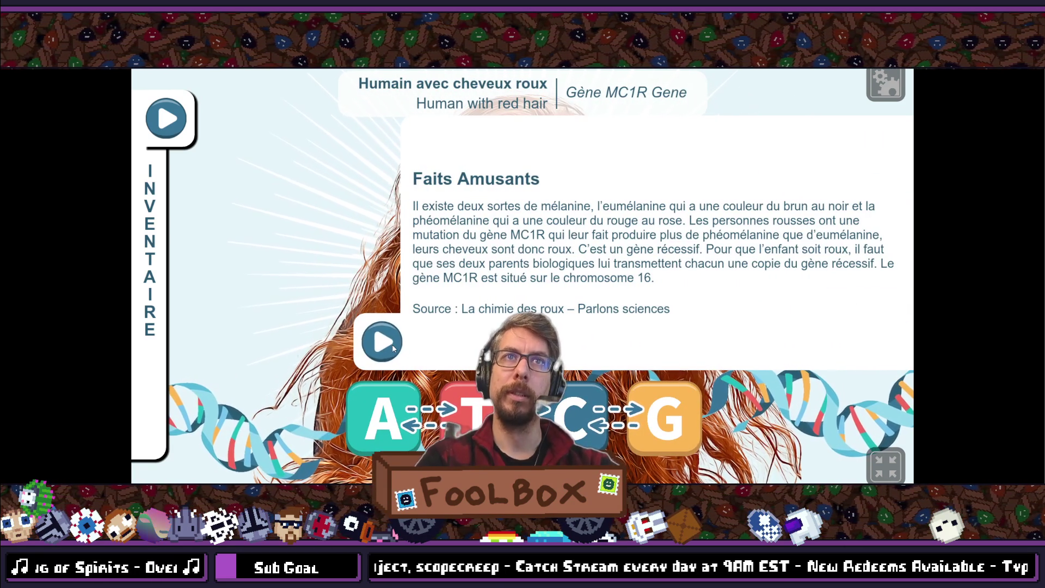
pyautogui.click(393, 349)
pyautogui.click(862, 341)
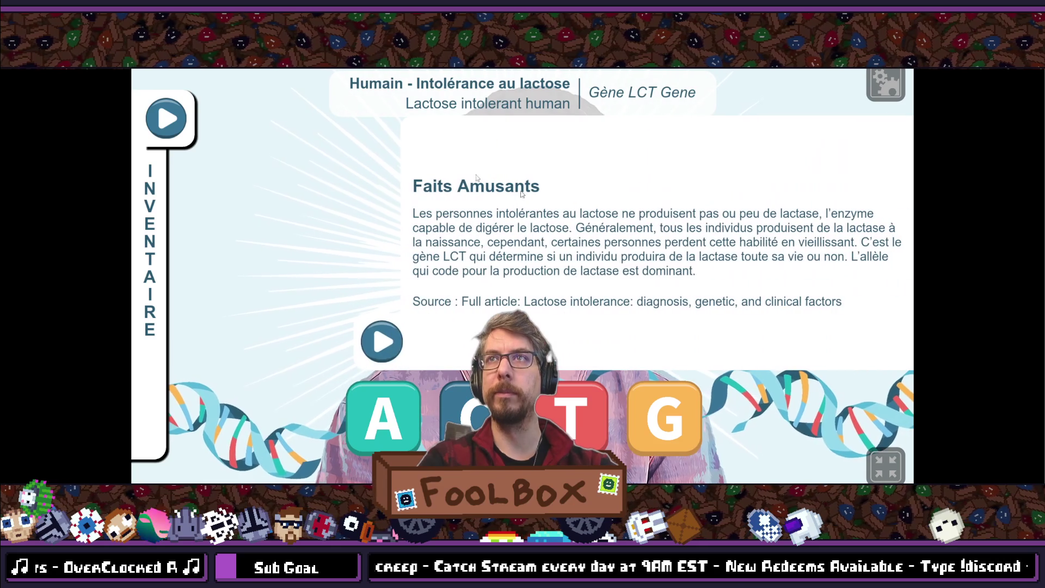
pyautogui.click(381, 344)
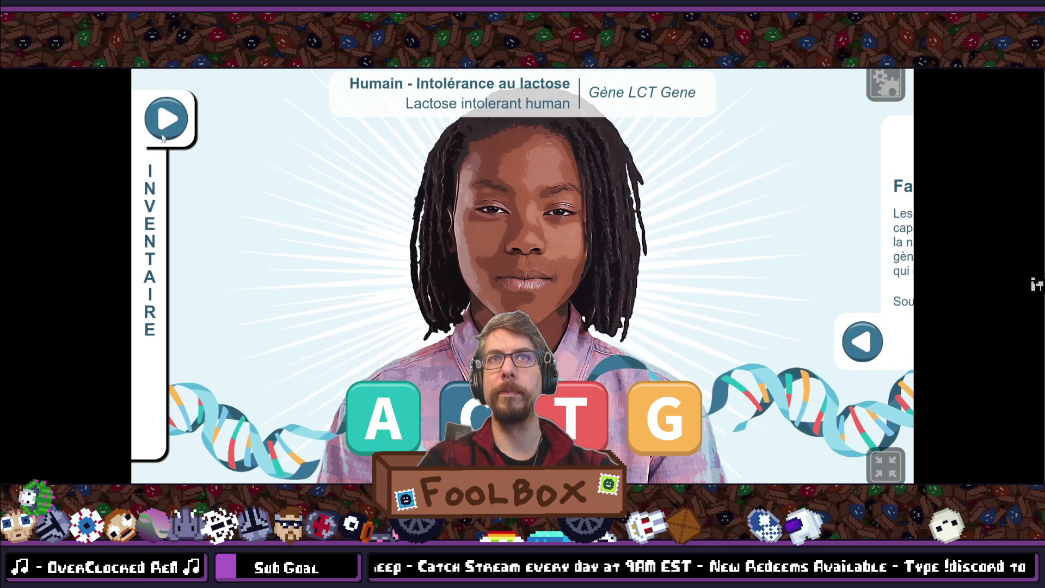
pyautogui.click(166, 139)
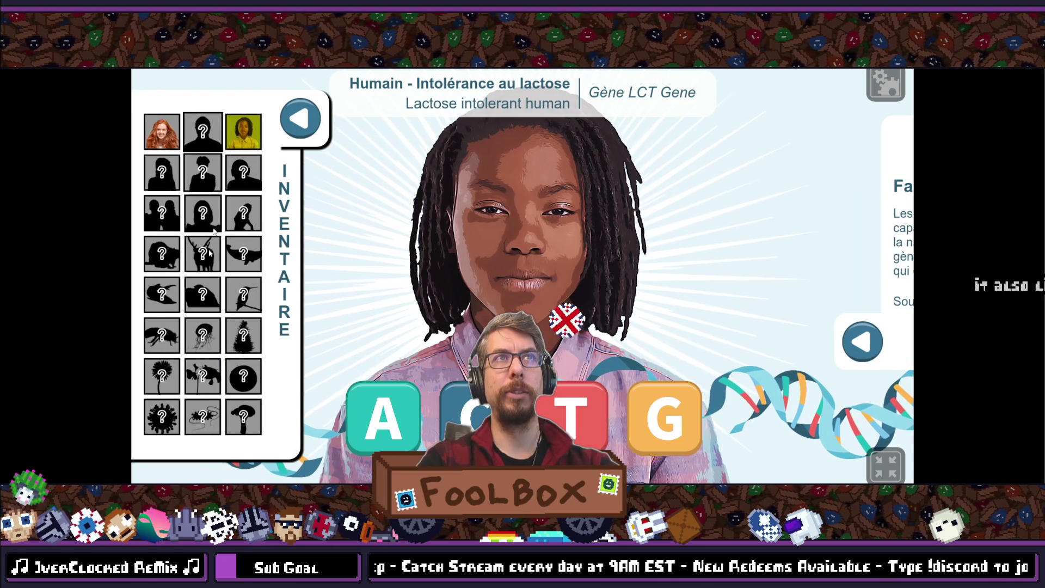
# - Swap the T and G tiles for a new organism and check the language settings
pyautogui.click(578, 430)
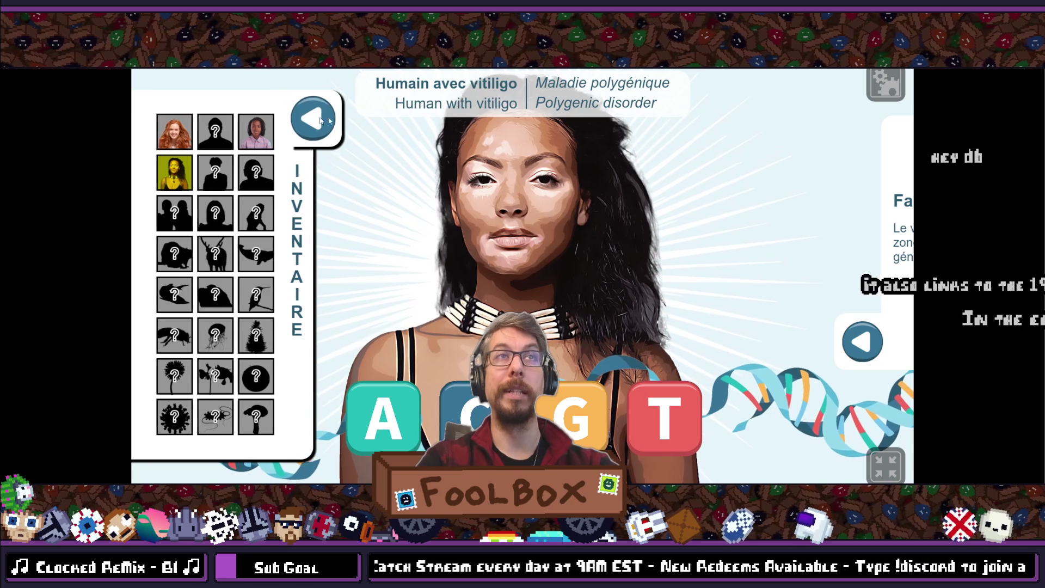
pyautogui.click(886, 83)
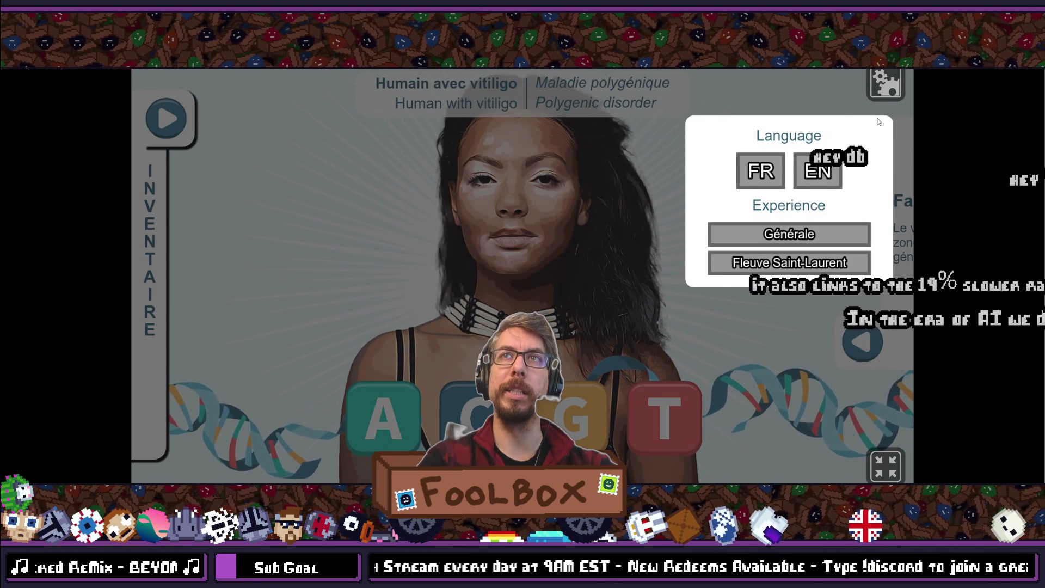
pyautogui.click(880, 93)
pyautogui.click(181, 123)
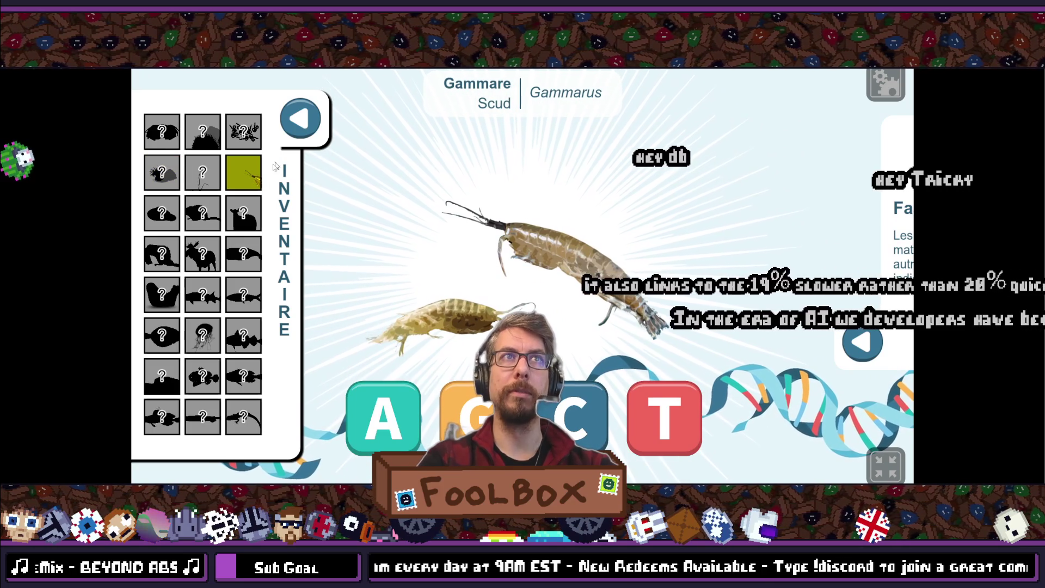
# - Check the scud's Faits Amusants panel, close Inventaire, and take the game out of fullscreen
pyautogui.click(860, 341)
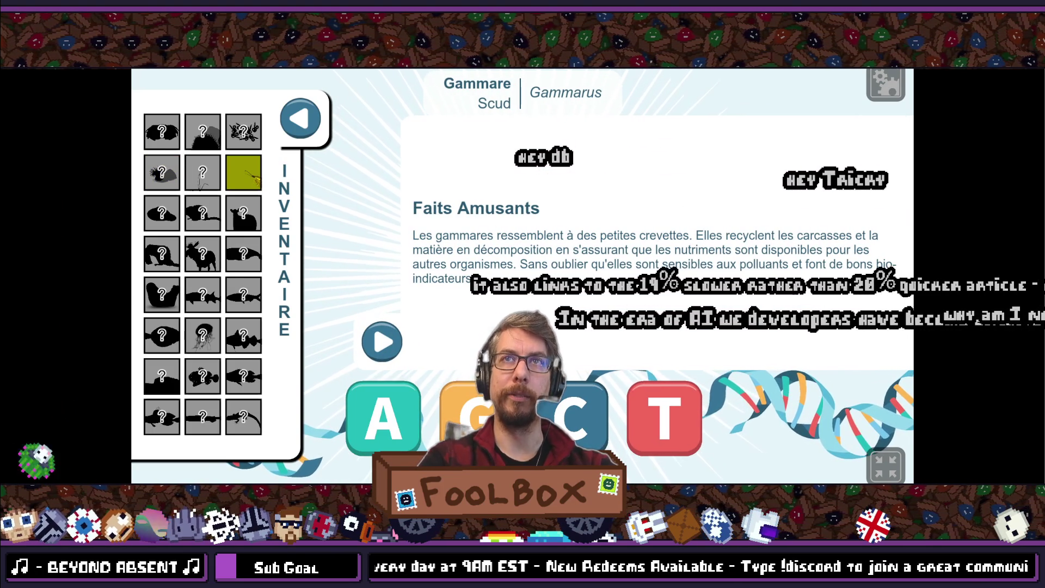
pyautogui.click(393, 340)
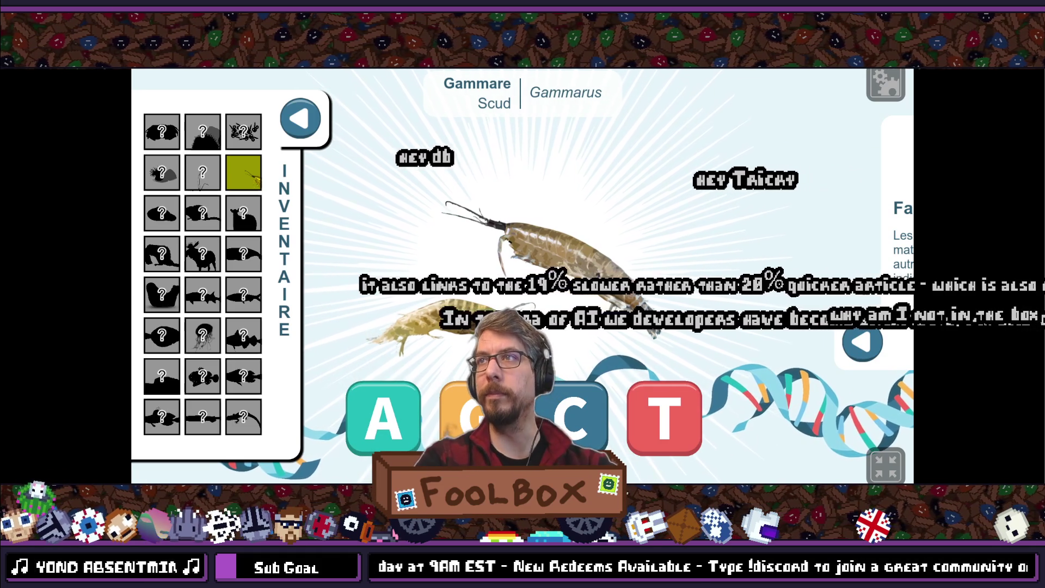
pyautogui.click(300, 118)
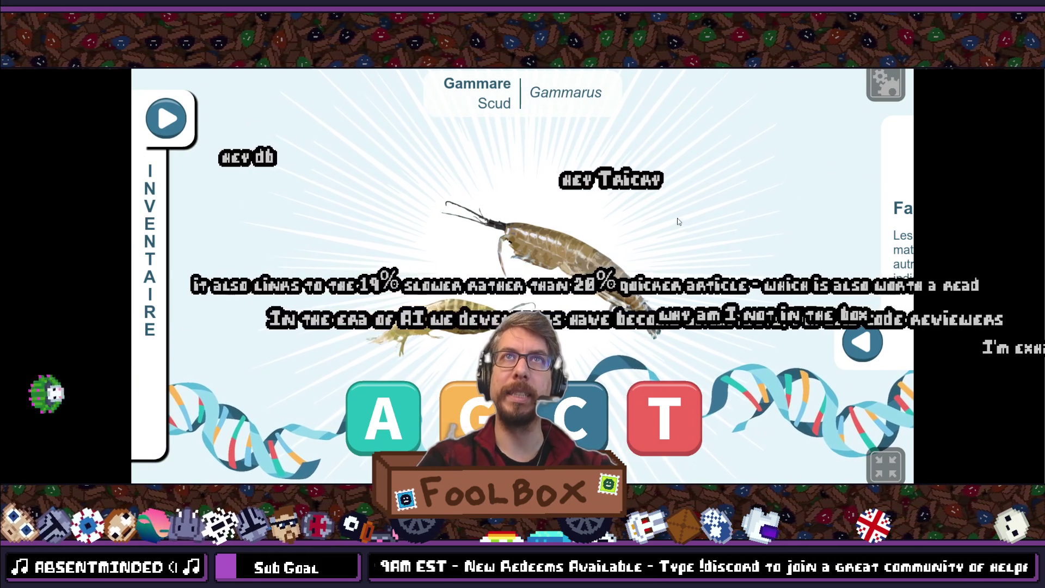
pyautogui.click(874, 463)
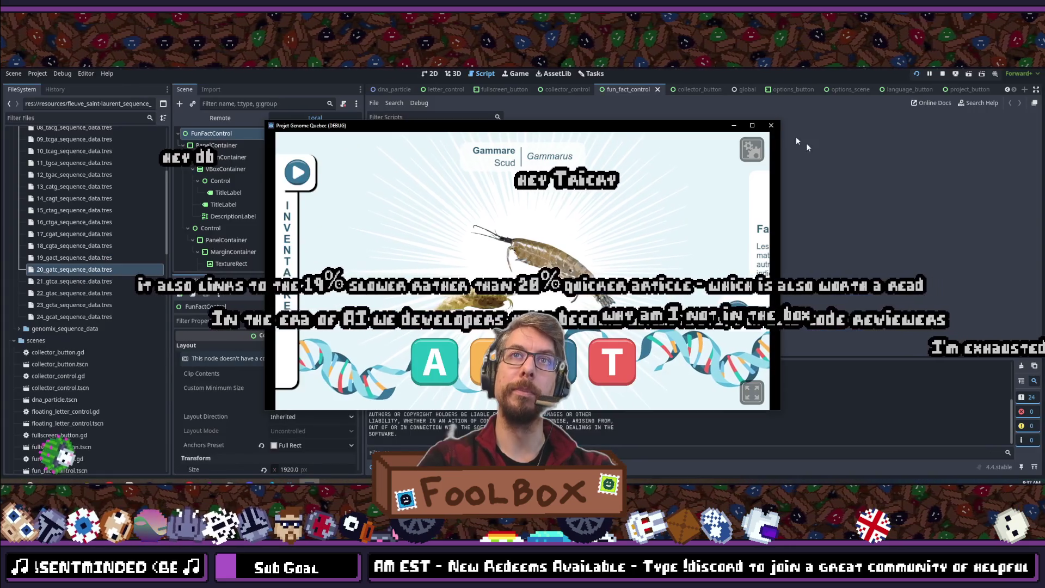
# - Stop the game, narrow the script list, and show the fun_fact_control scene in 2D
pyautogui.click(768, 127)
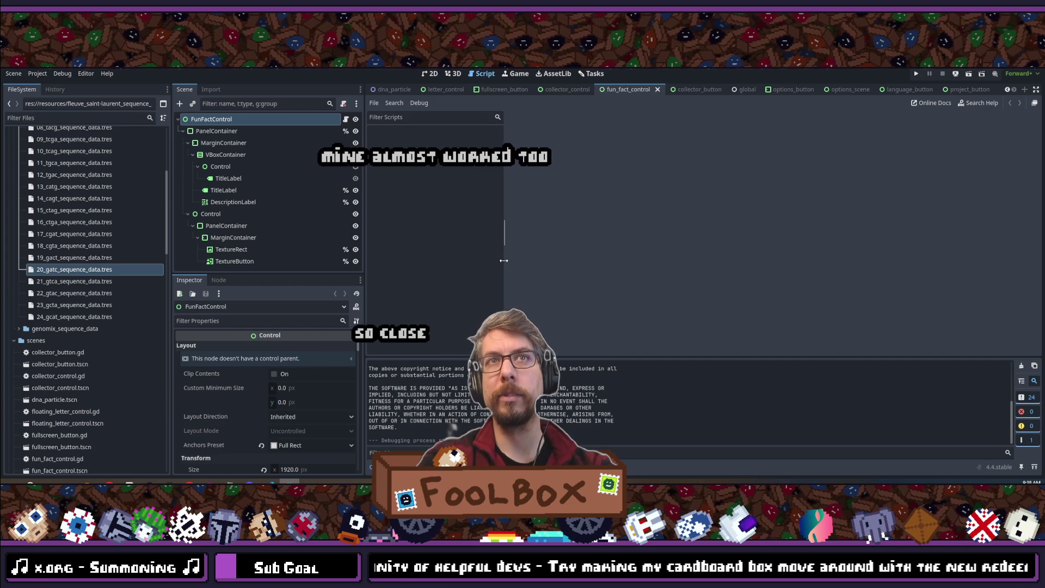
pyautogui.moveTo(504, 261); pyautogui.dragTo(482, 262)
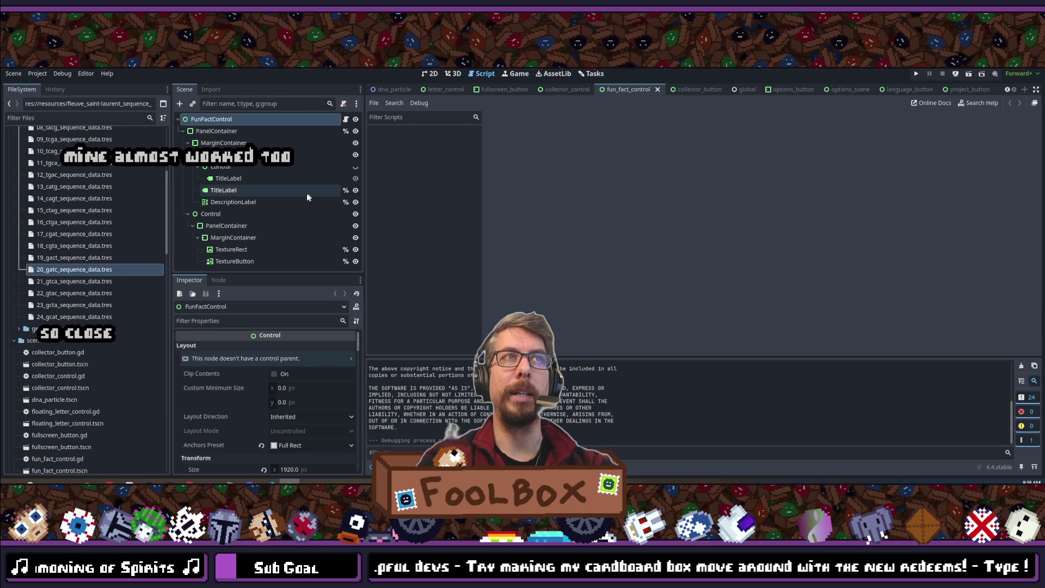
pyautogui.click(427, 74)
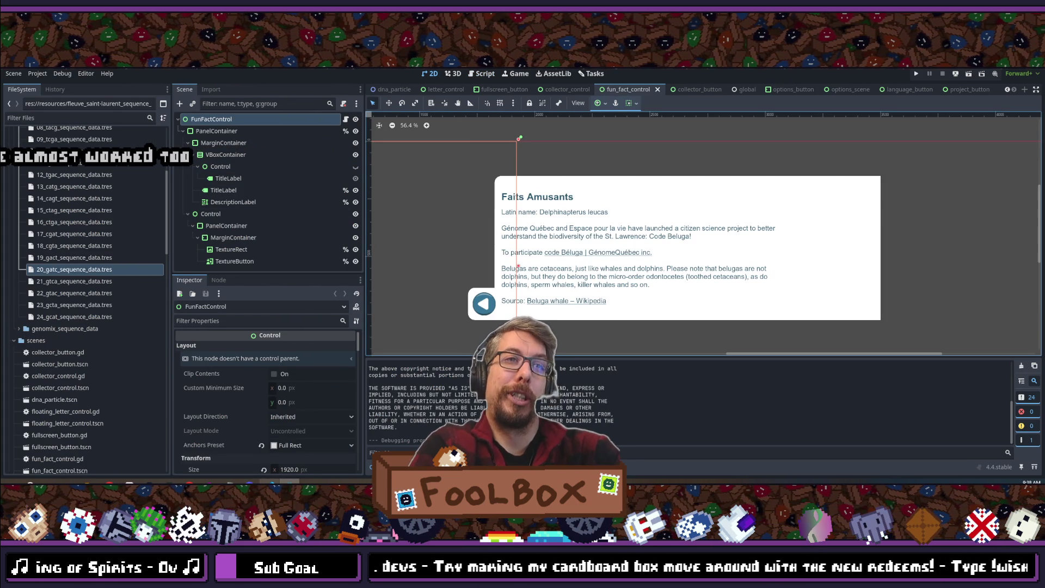
# - Set the text panel MarginContainer's Margin Left theme override to 60 and save the scene
pyautogui.click(216, 236)
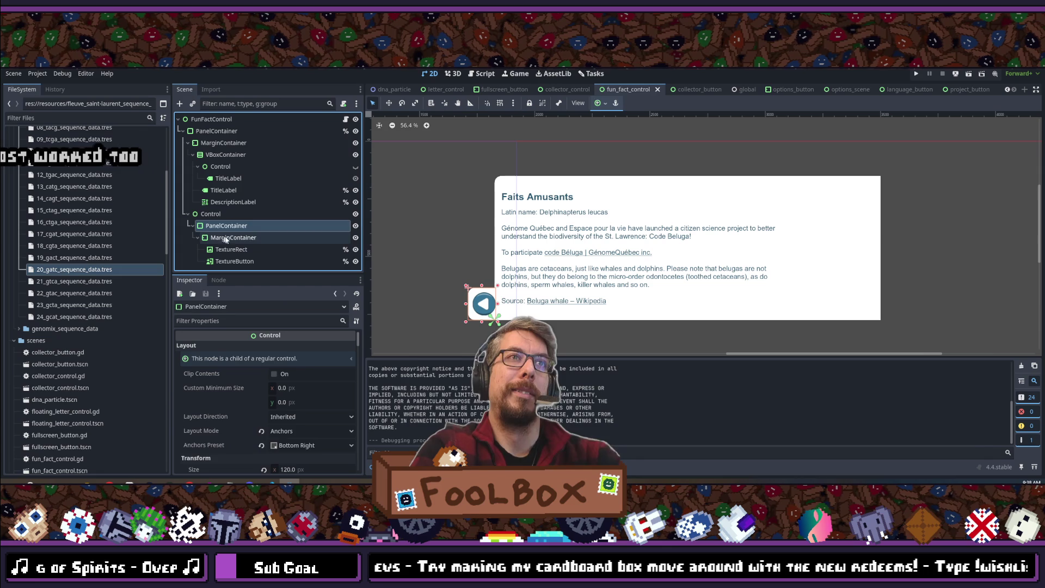
pyautogui.click(214, 142)
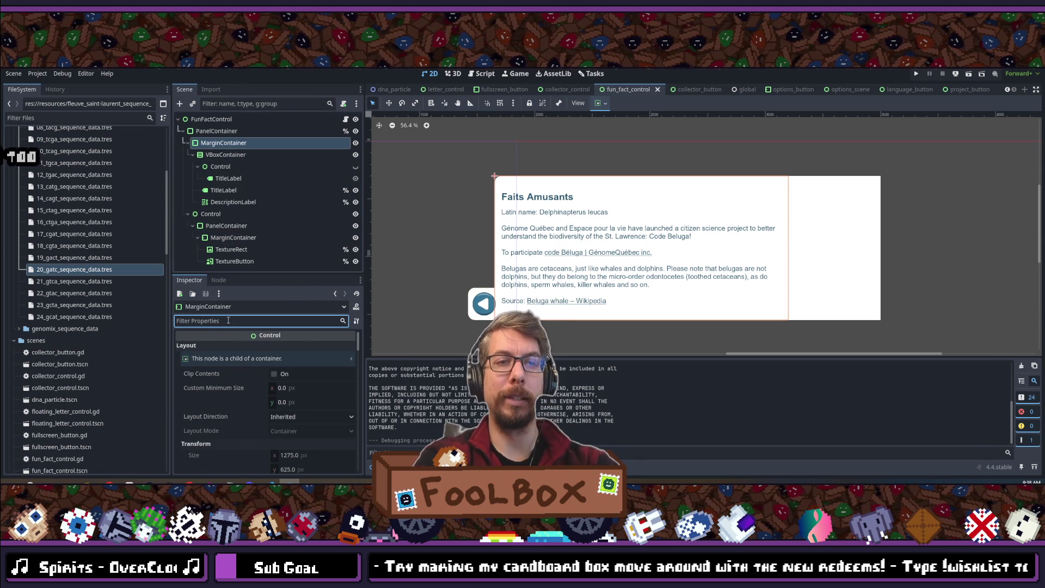
pyautogui.write('margin')
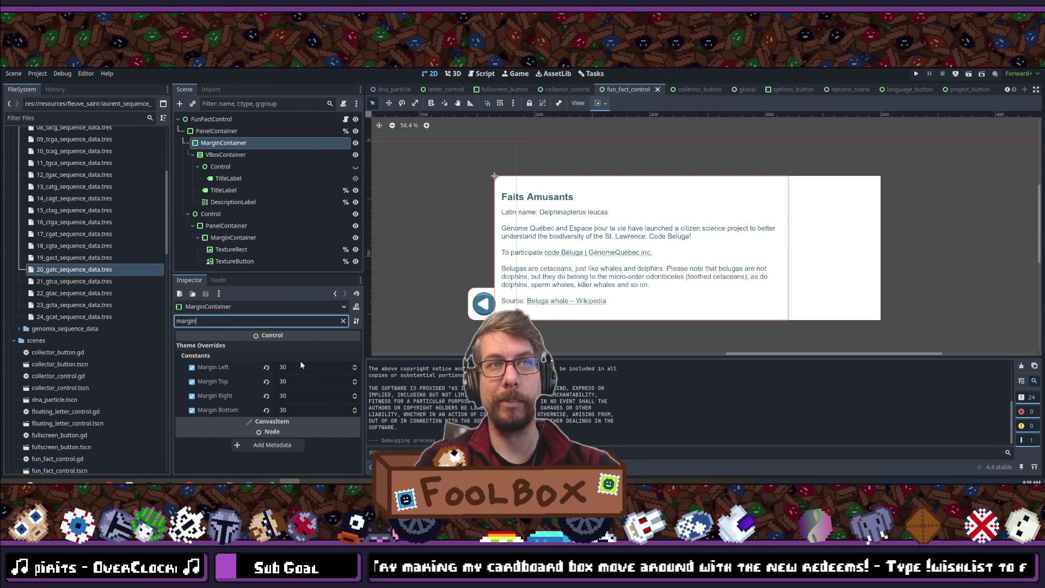
pyautogui.click(301, 366)
pyautogui.write('60')
pyautogui.press('Return')
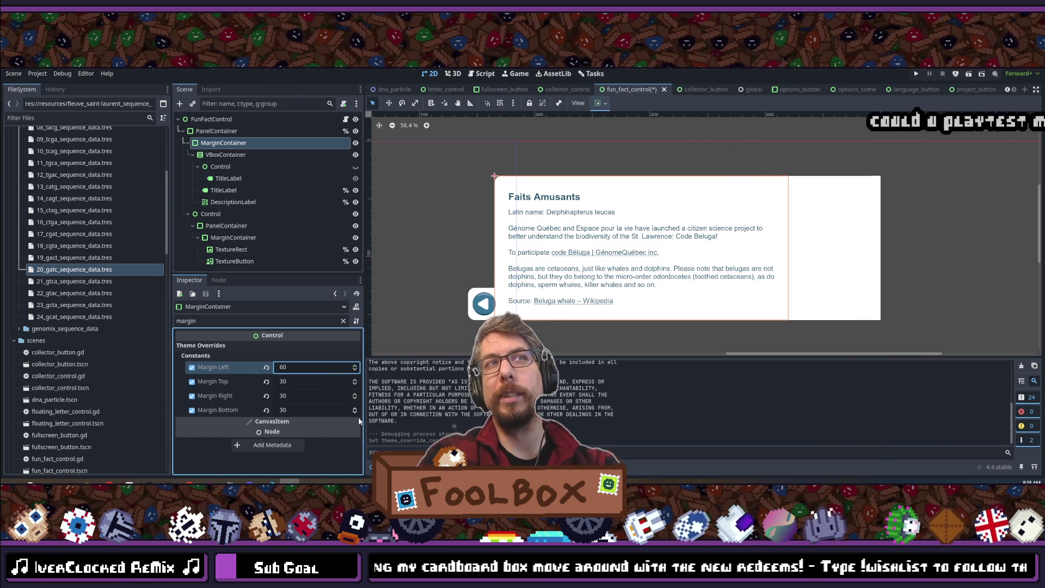
pyautogui.hotkey('ctrl', 's')
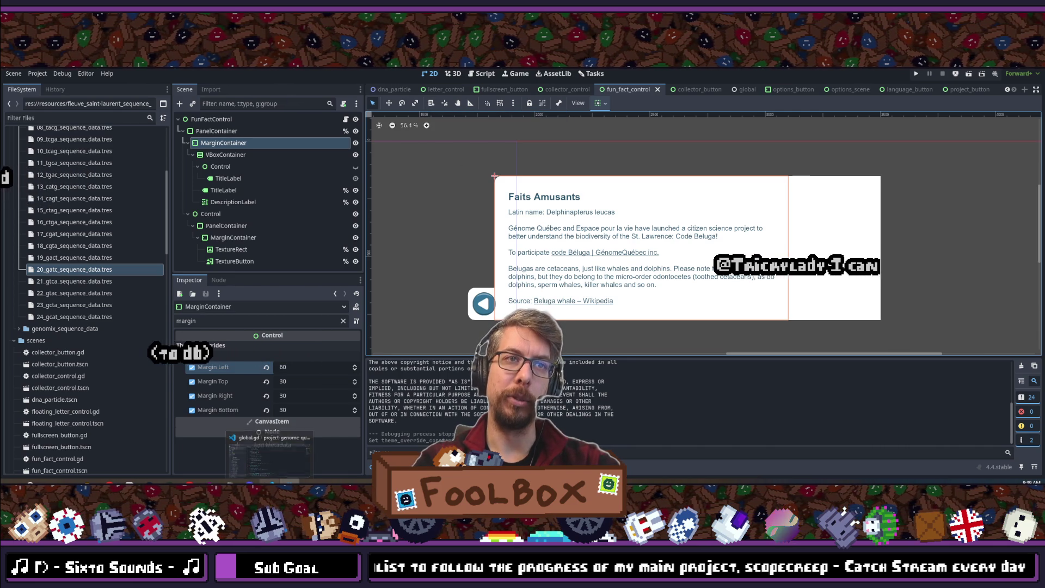
# - Glance at global.gd in VS Code, then collapse the fleuve_saint-laurent_sequence_data folder in Godot
pyautogui.click(270, 481)
pyautogui.click(270, 481)
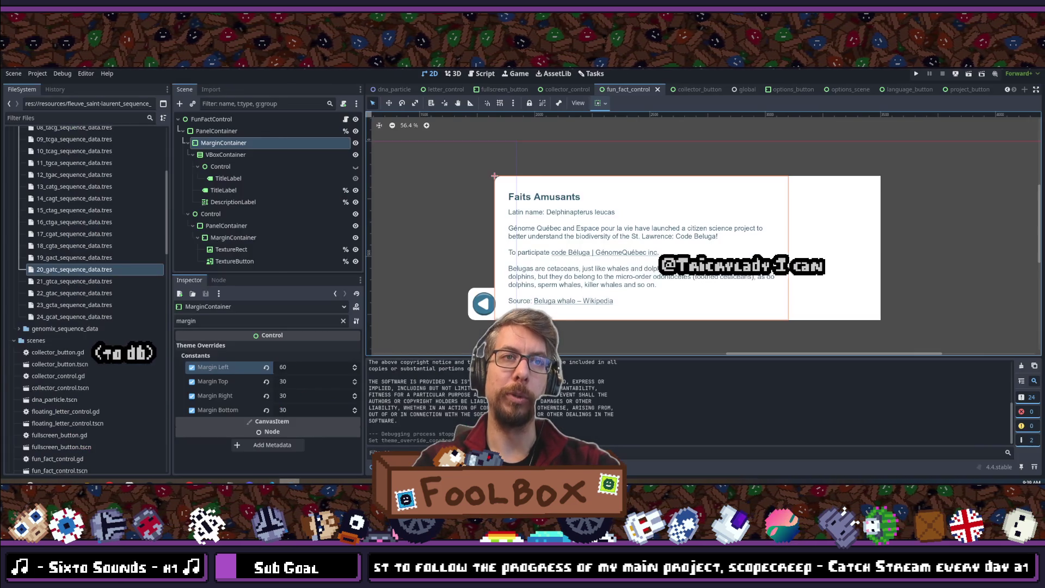
pyautogui.click(270, 481)
pyautogui.click(270, 481)
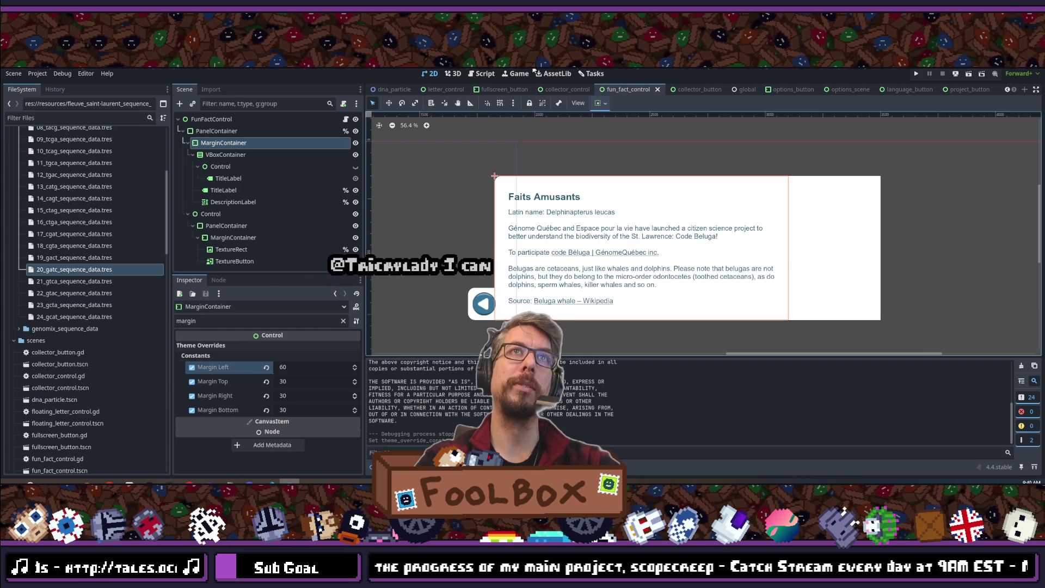
pyautogui.press('Left')
pyautogui.press('Left')
pyautogui.press('Left')
pyautogui.press('Left')
# - Collapse the resources and sprites folders and bring up the quick file search
pyautogui.click(14, 228)
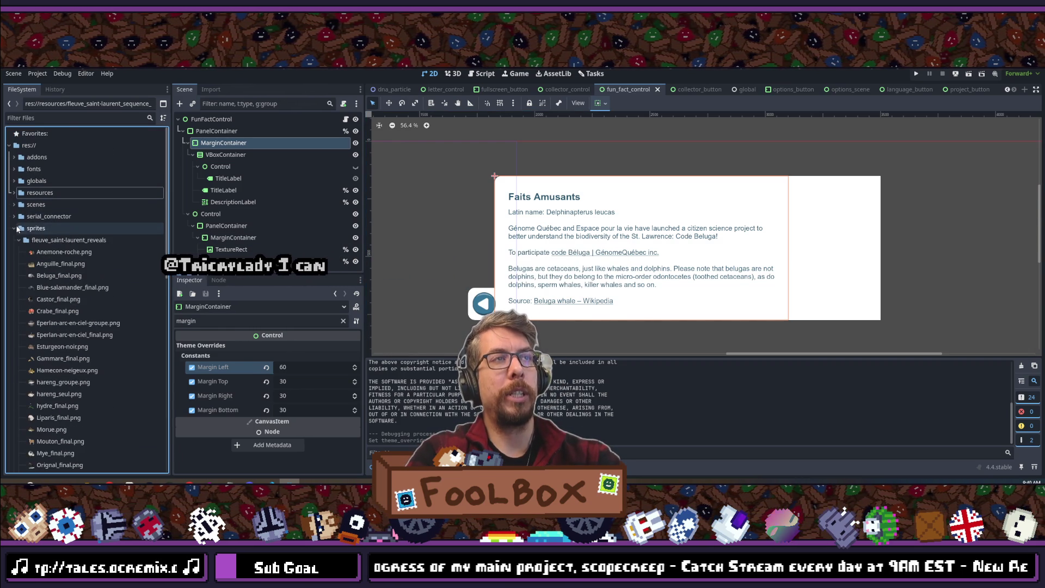
pyautogui.click(16, 228)
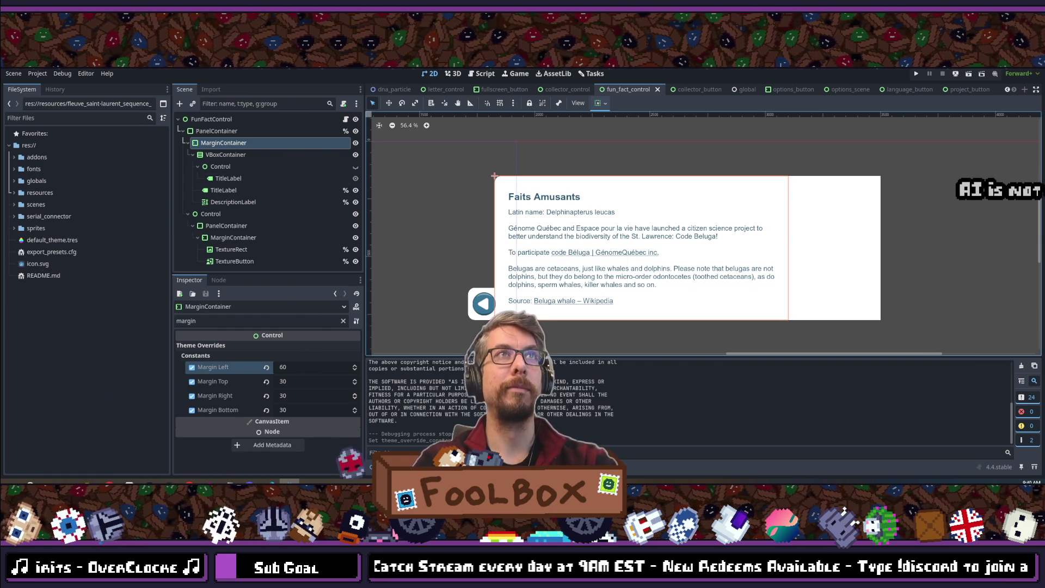
pyautogui.hotkey('shift', 'alt', 'o')
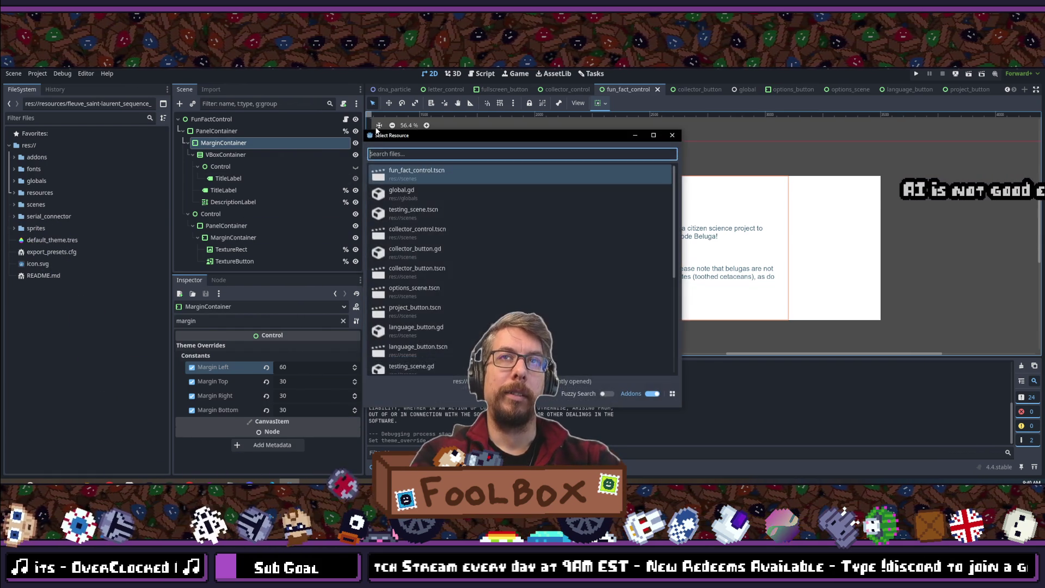
# - Dismiss the quick search, run the game once more, then exit fullscreen and close it
pyautogui.press('Escape')
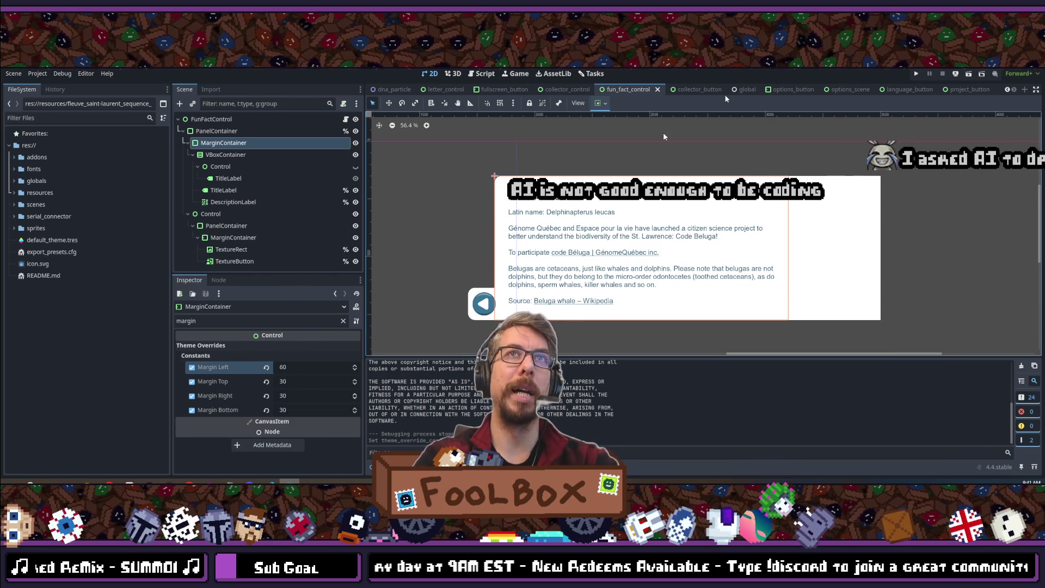
pyautogui.click(918, 74)
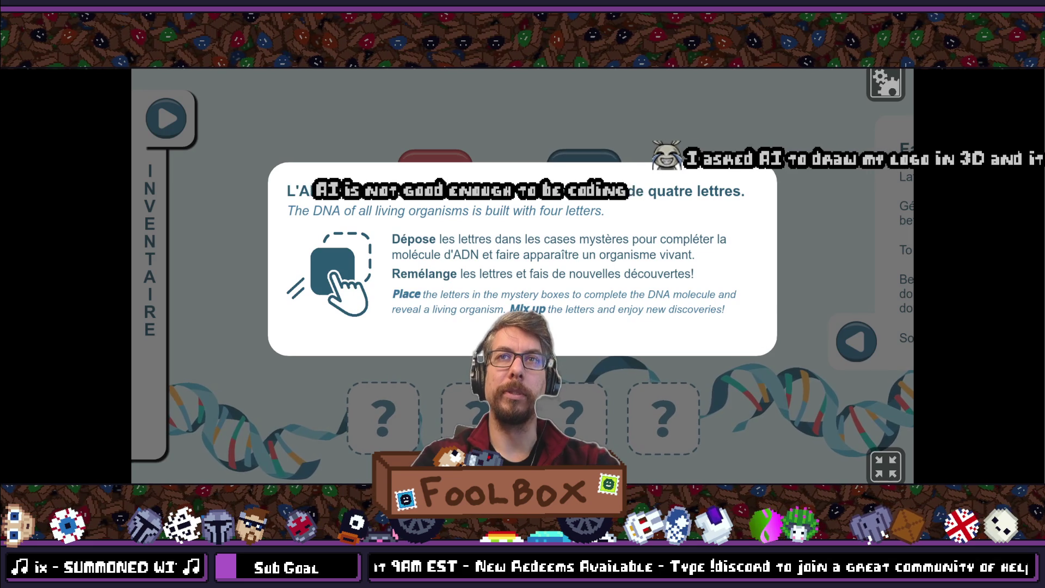
pyautogui.click(388, 343)
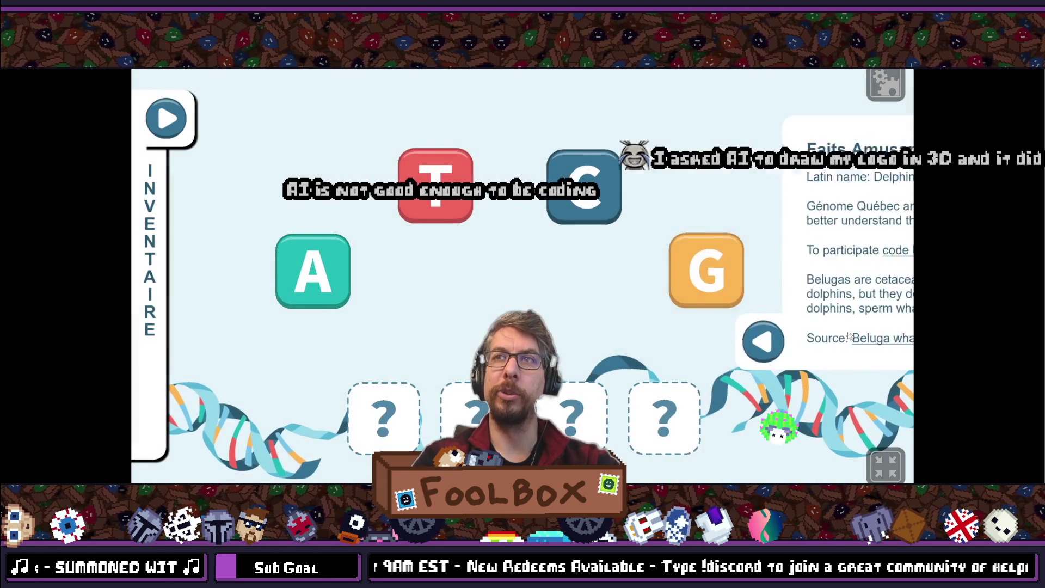
pyautogui.click(387, 343)
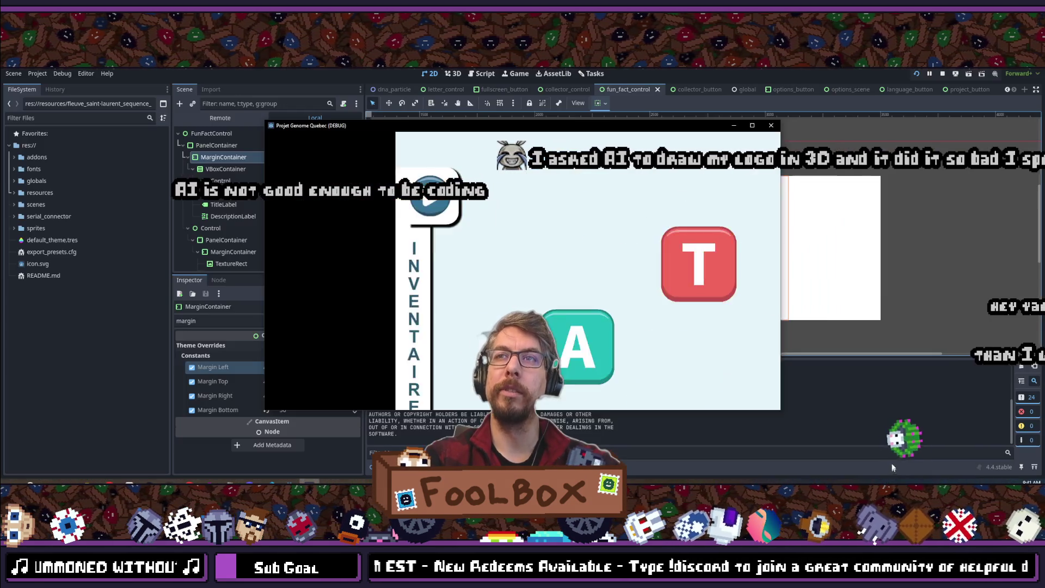
pyautogui.press('F11')
pyautogui.click(771, 126)
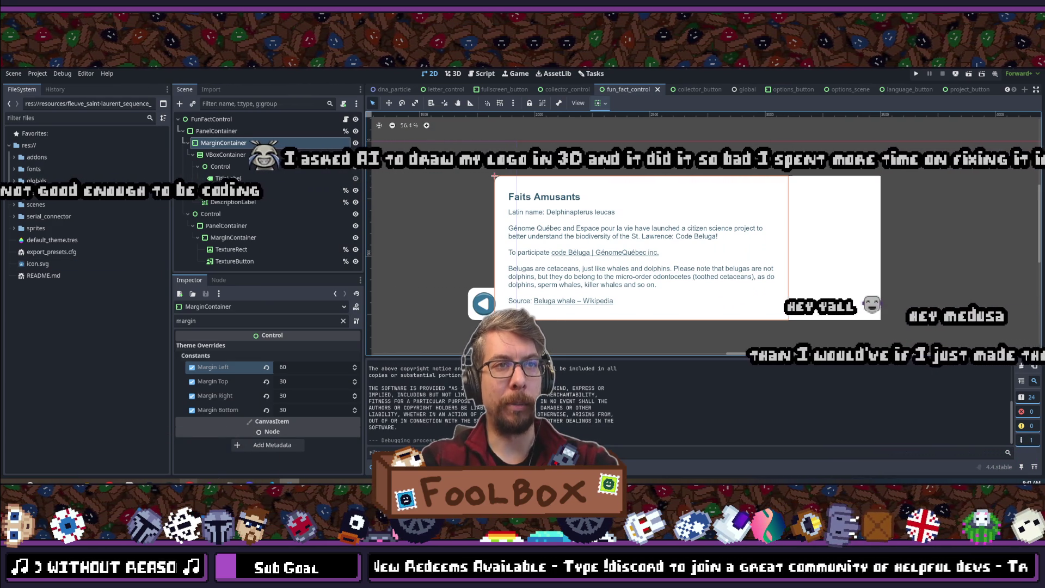
pyautogui.moveTo(190, 482)
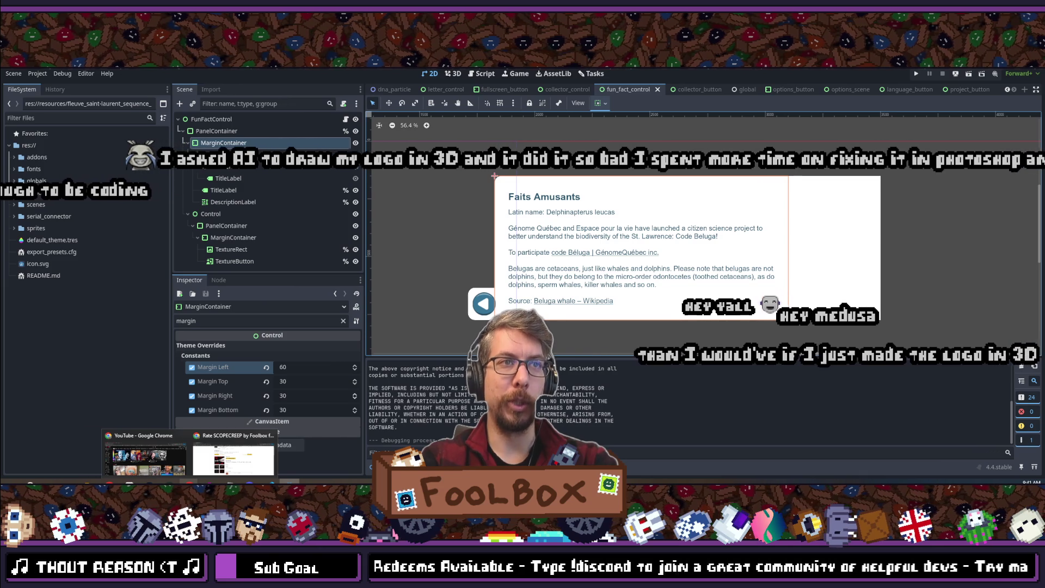
pyautogui.moveTo(109, 483)
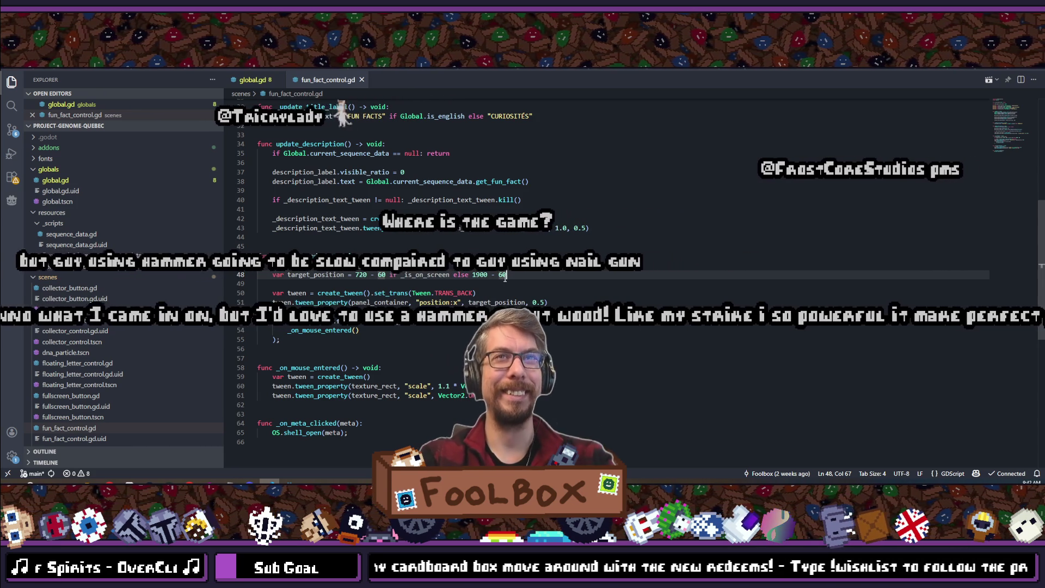
# - Delete both ' - 60' offsets on line 48 so target_position is 720 or 1900, and save
pyautogui.hotkey('shift', 'Left')
pyautogui.hotkey('shift', 'Left')
pyautogui.hotkey('shift', 'Left')
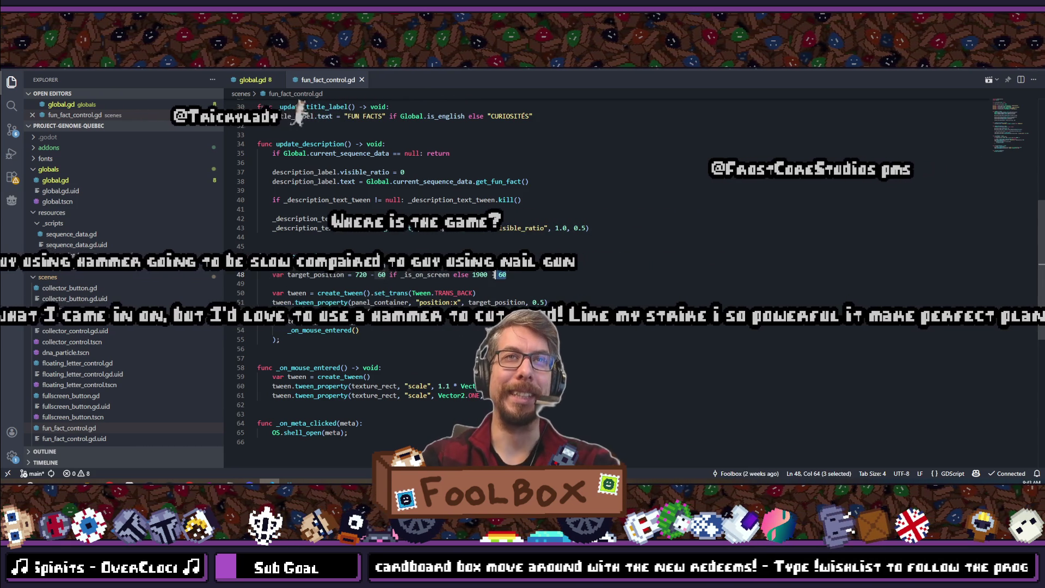
pyautogui.press('Delete')
pyautogui.click(386, 274)
pyautogui.hotkey('shift', 'Left')
pyautogui.hotkey('shift', 'Left')
pyautogui.hotkey('shift', 'Left')
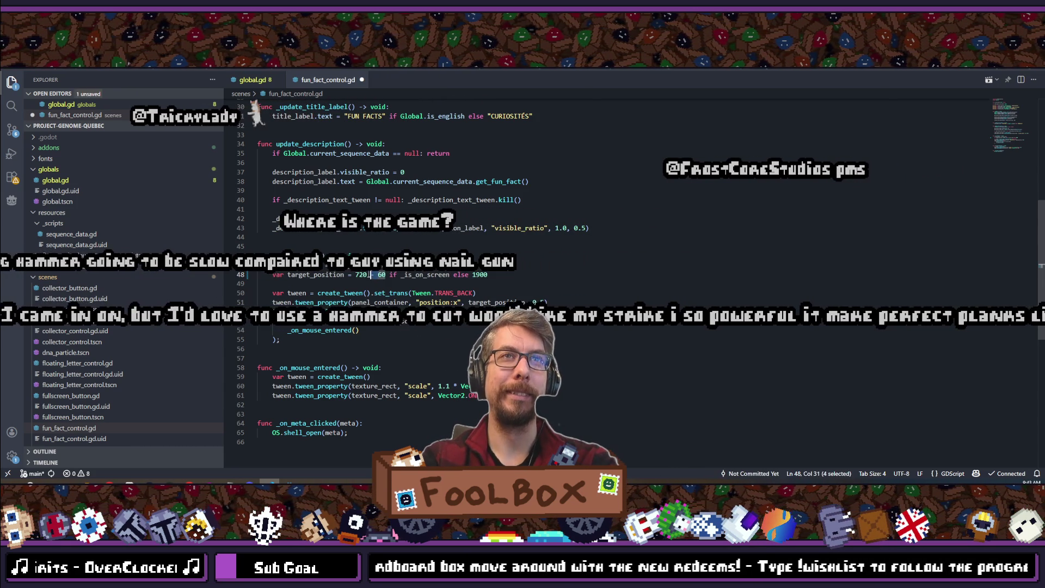
pyautogui.press('Delete')
pyautogui.click(503, 281)
pyautogui.hotkey('ctrl', 's')
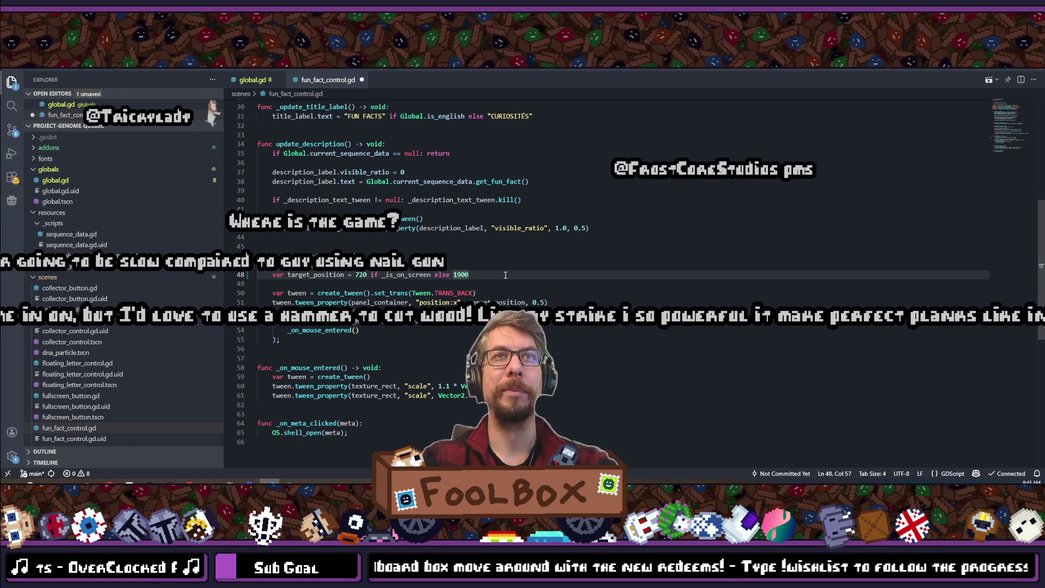
pyautogui.hotkey('alt', 'Tab')
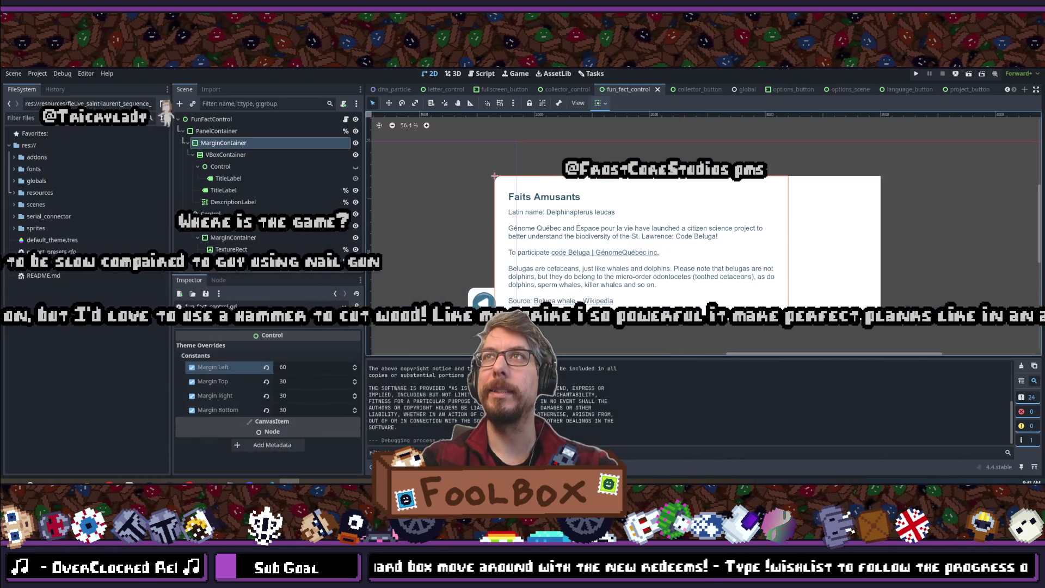
# - Set the PanelContainer's Position x to 1900, save the scene, and launch the game
pyautogui.click(215, 131)
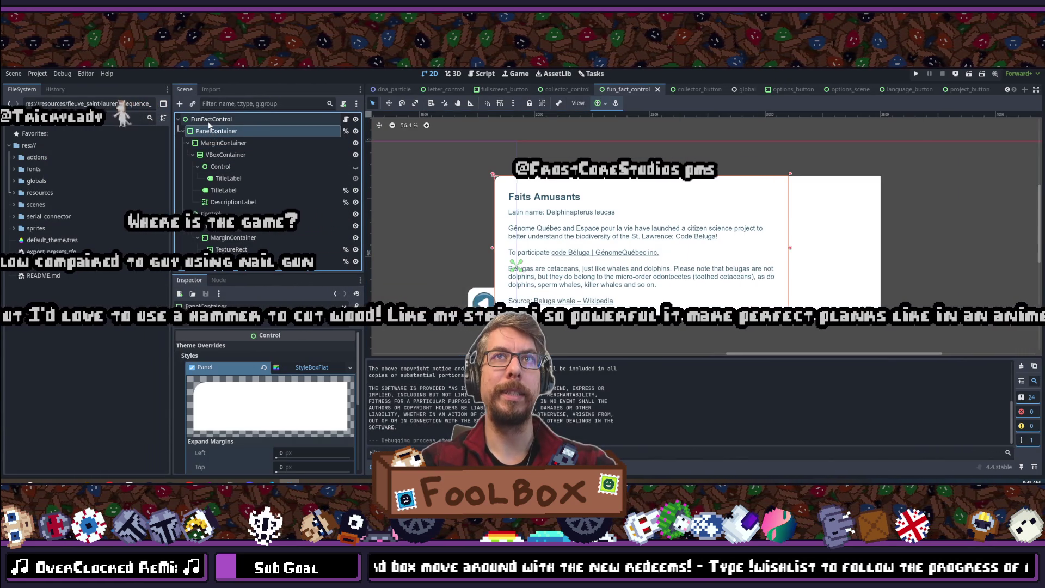
pyautogui.click(207, 121)
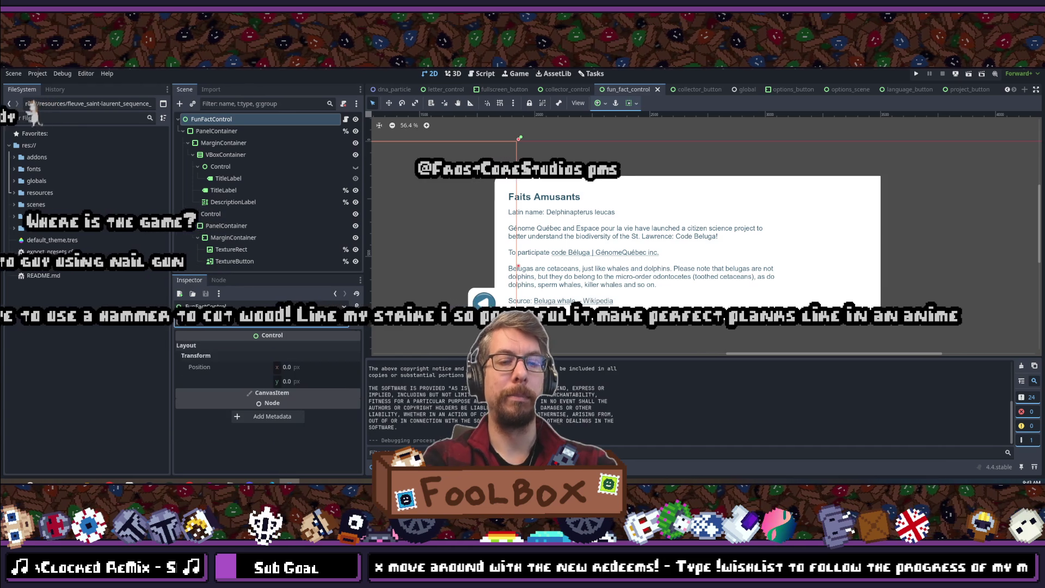
pyautogui.click(212, 131)
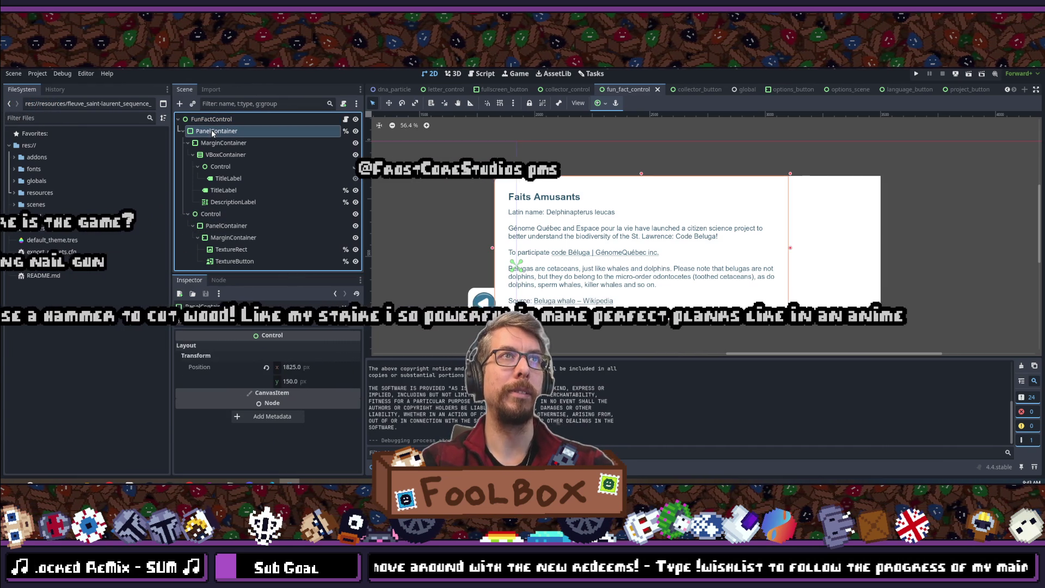
pyautogui.click(311, 367)
pyautogui.write('192')
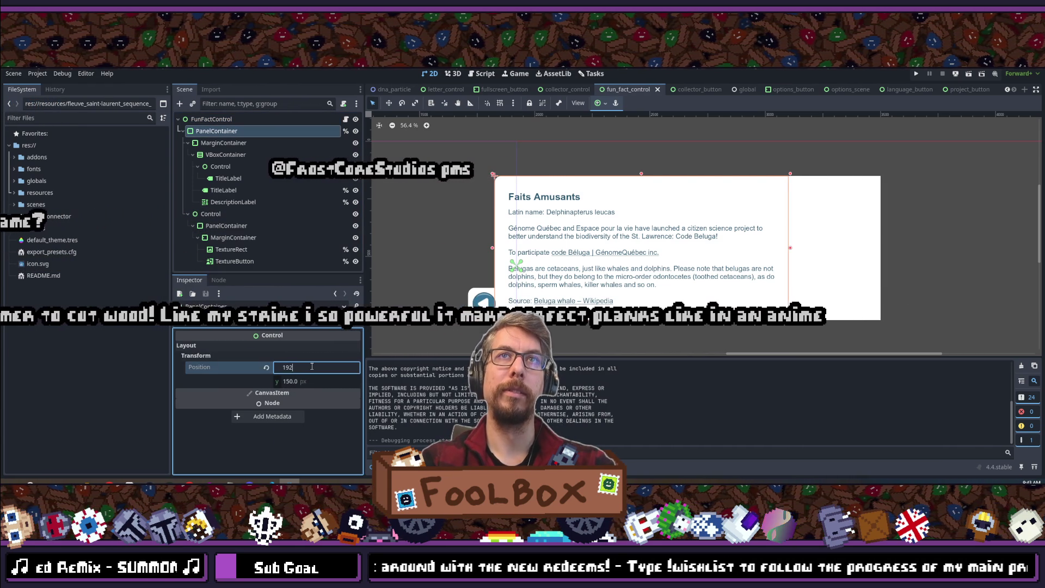
pyautogui.press('BackSpace')
pyautogui.write('00')
pyautogui.press('Return')
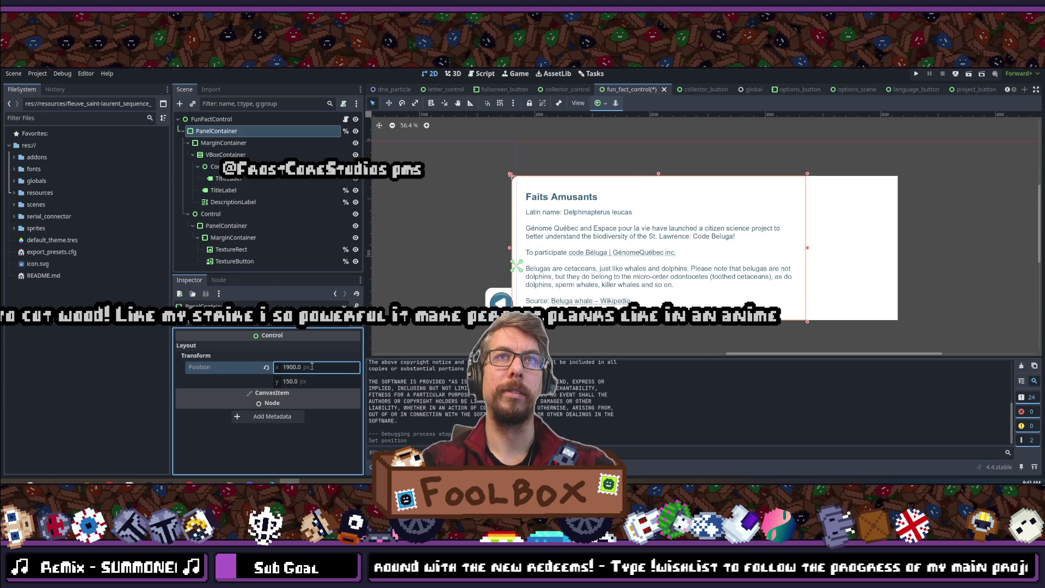
pyautogui.click(845, 333)
pyautogui.hotkey('ctrl', 's')
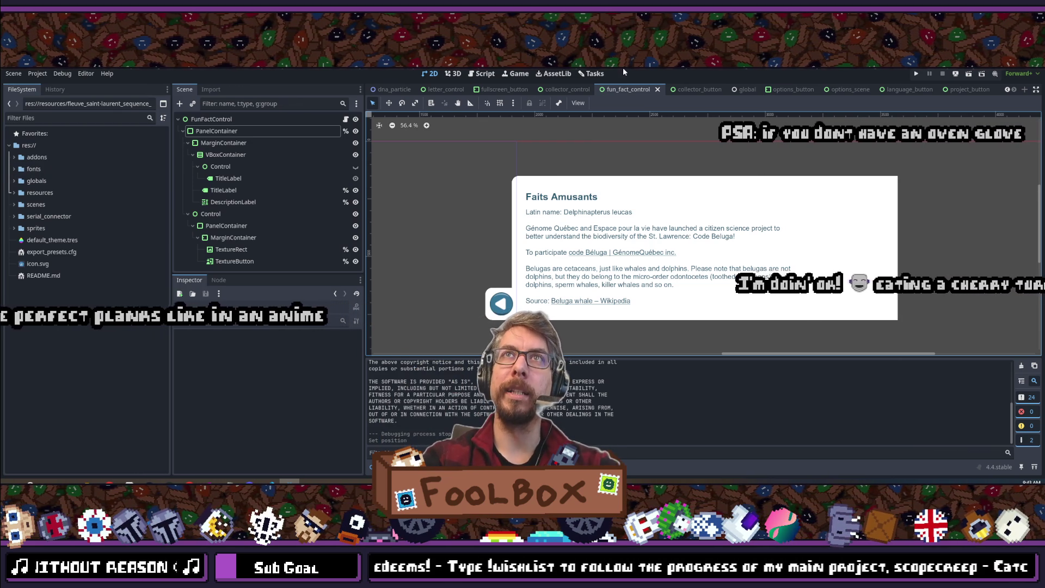
pyautogui.click(916, 73)
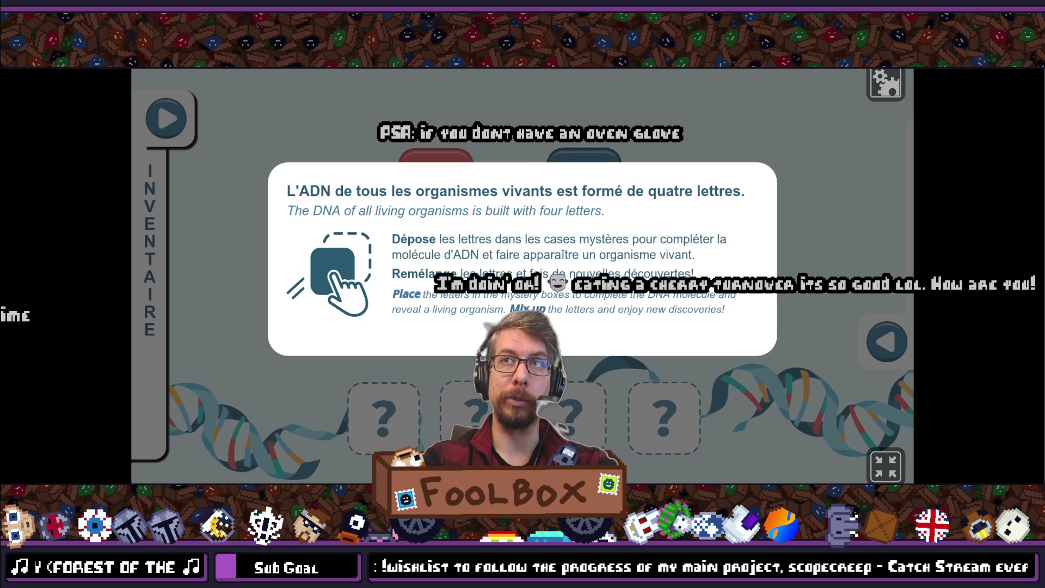
# - Dismiss the intro popup, slide the Faits Amusants panel open and closed repeatedly, then exit fullscreen
pyautogui.click(782, 358)
pyautogui.click(887, 342)
pyautogui.click(410, 342)
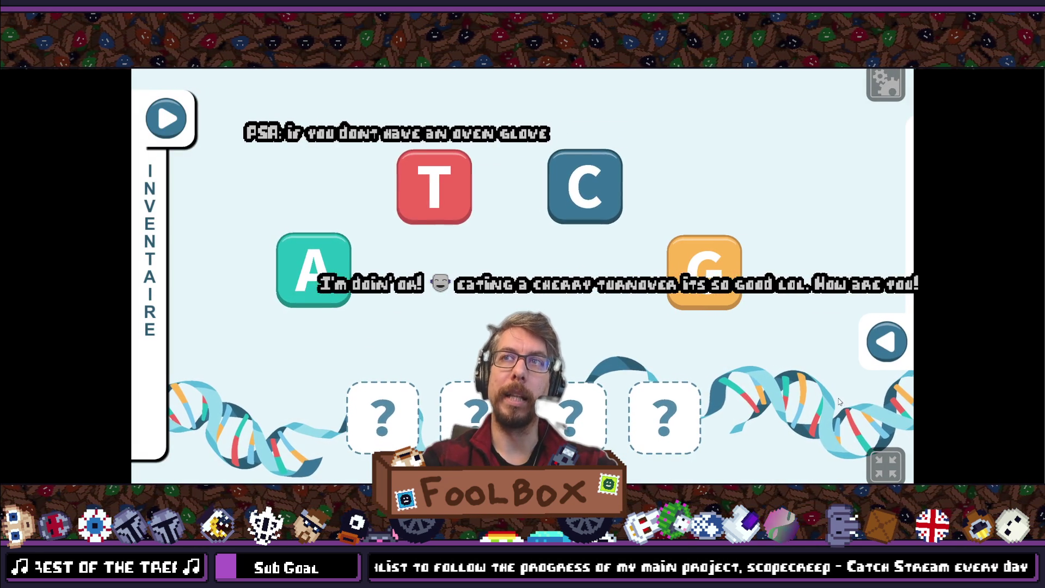
pyautogui.click(886, 343)
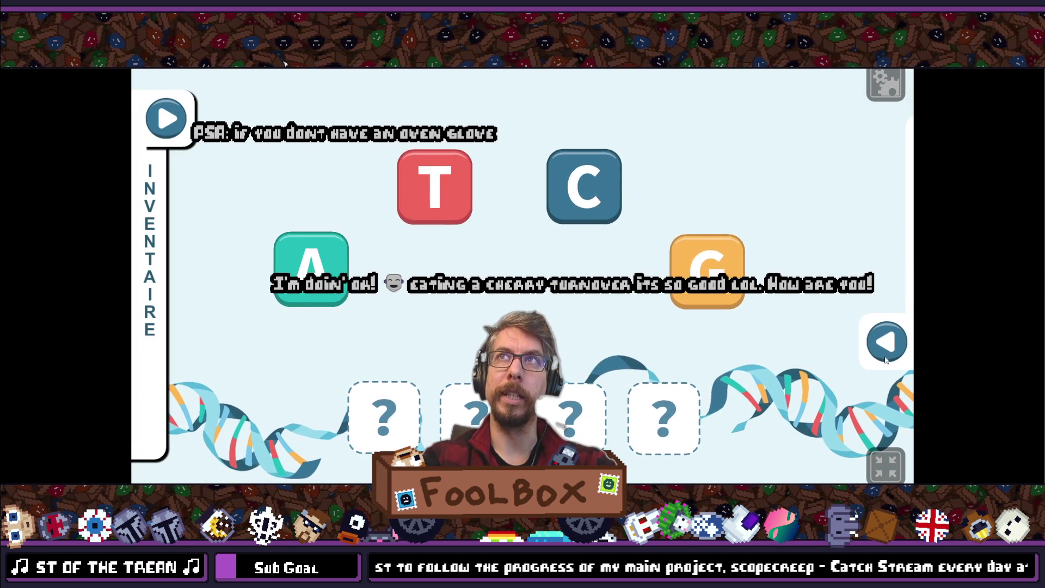
pyautogui.click(358, 342)
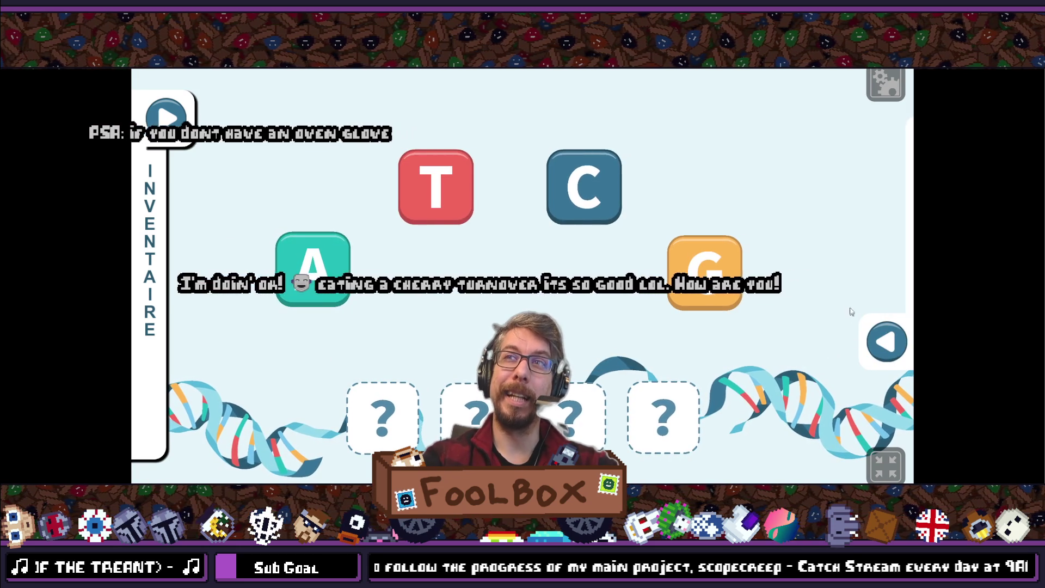
pyautogui.click(886, 342)
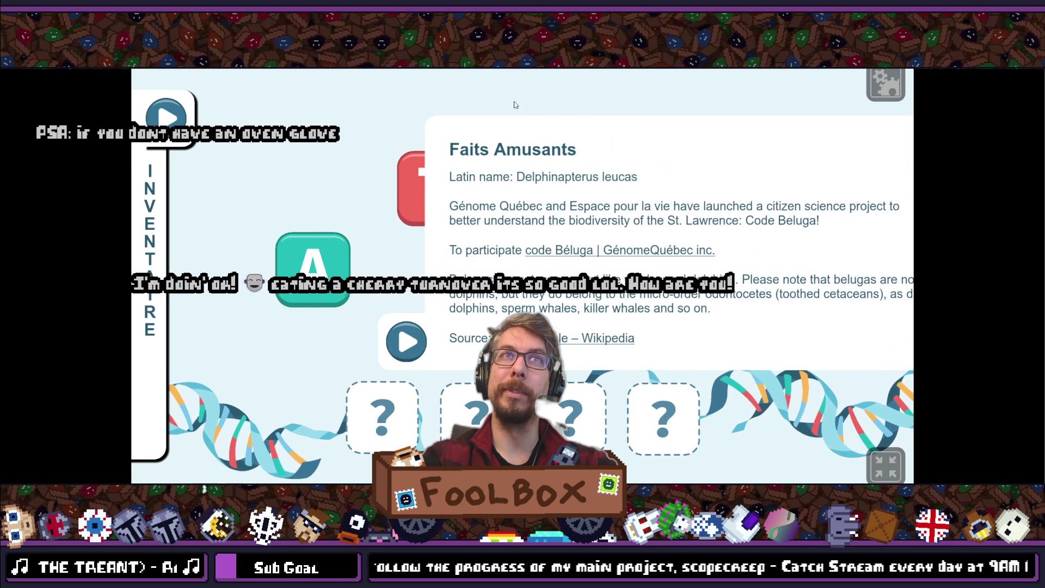
pyautogui.click(886, 466)
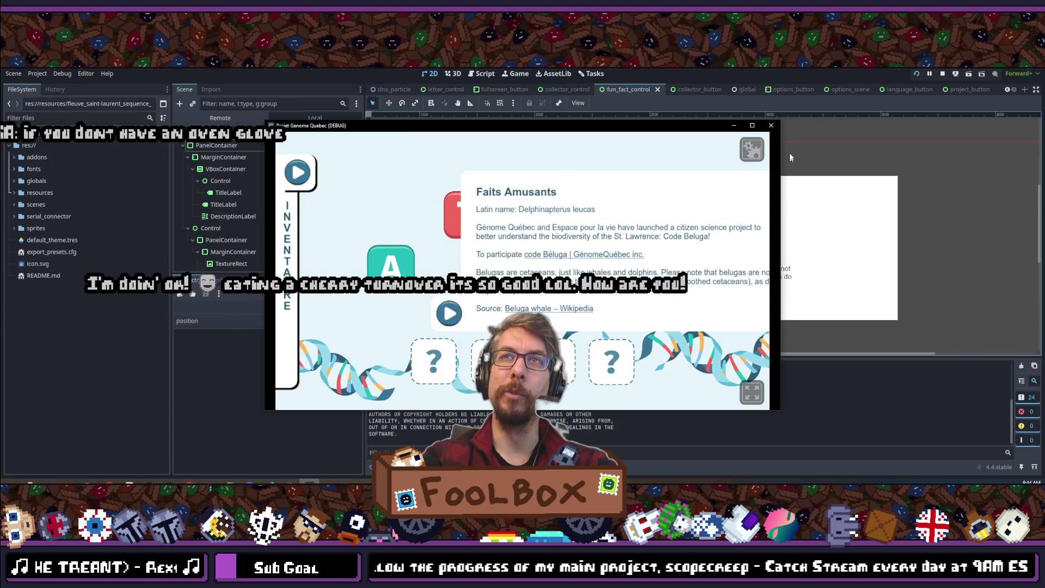
# - Close the game and tune PanelContainer's Position x through 1880 and 1875 to 1890
pyautogui.click(772, 126)
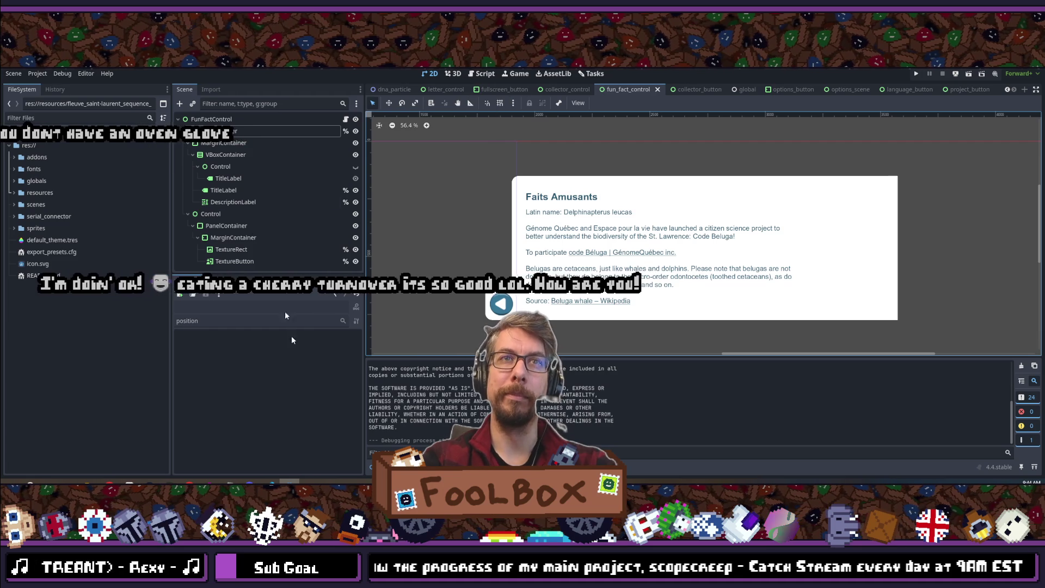
pyautogui.click(216, 131)
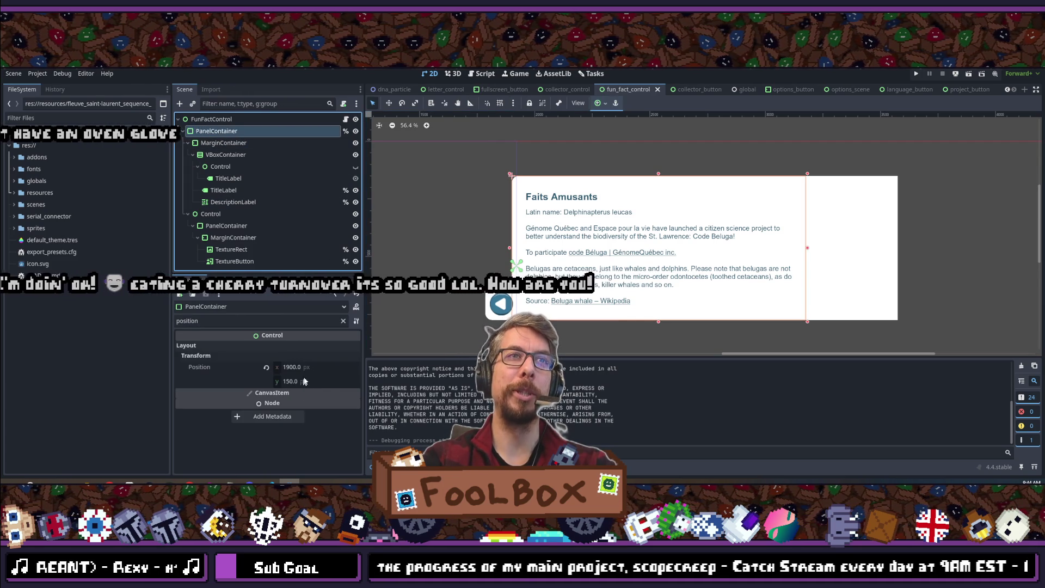
pyautogui.click(313, 370)
pyautogui.write('18')
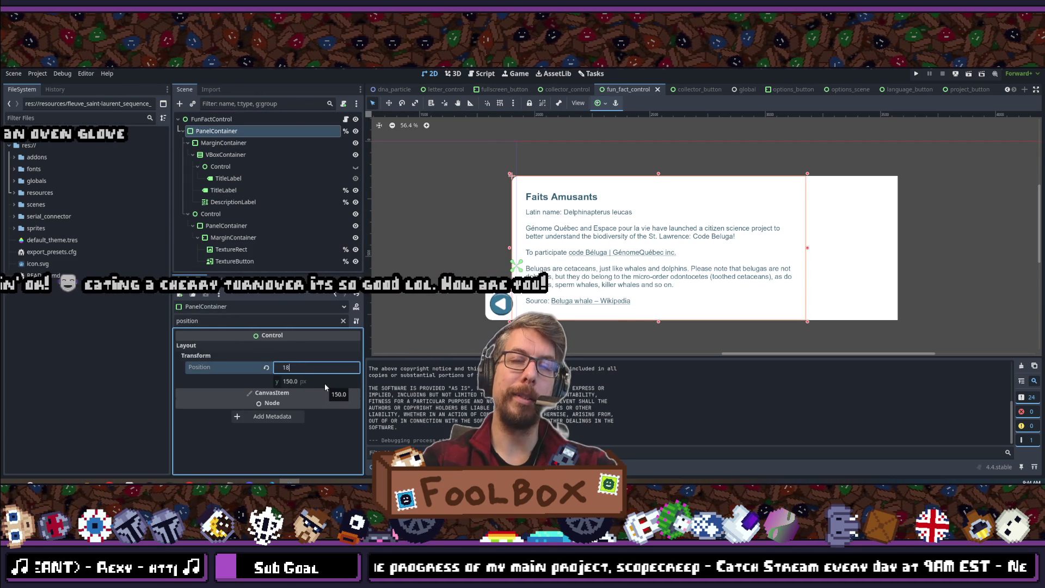
pyautogui.write('80')
pyautogui.press('Return')
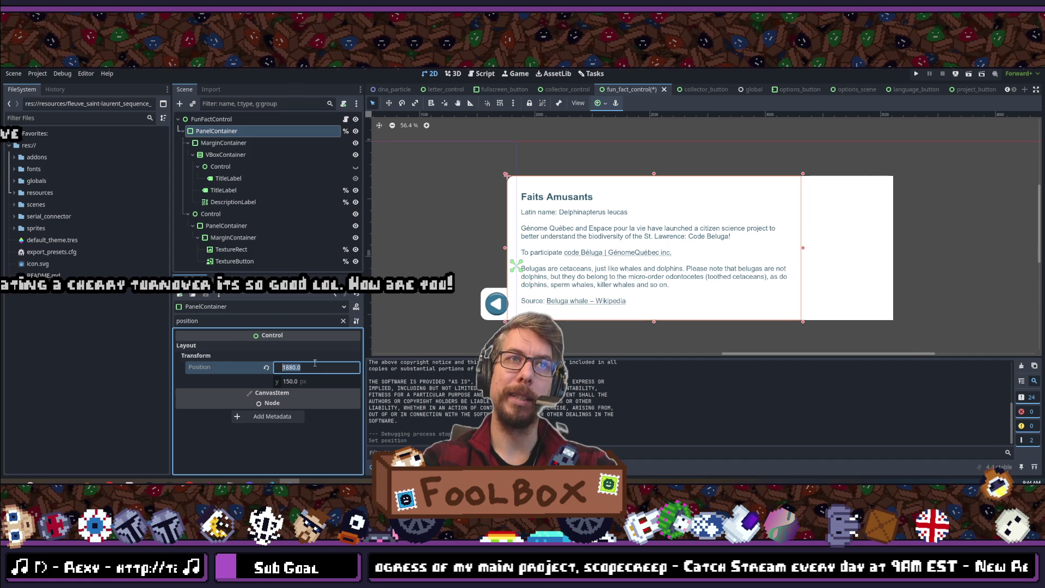
pyautogui.write('1875')
pyautogui.press('Return')
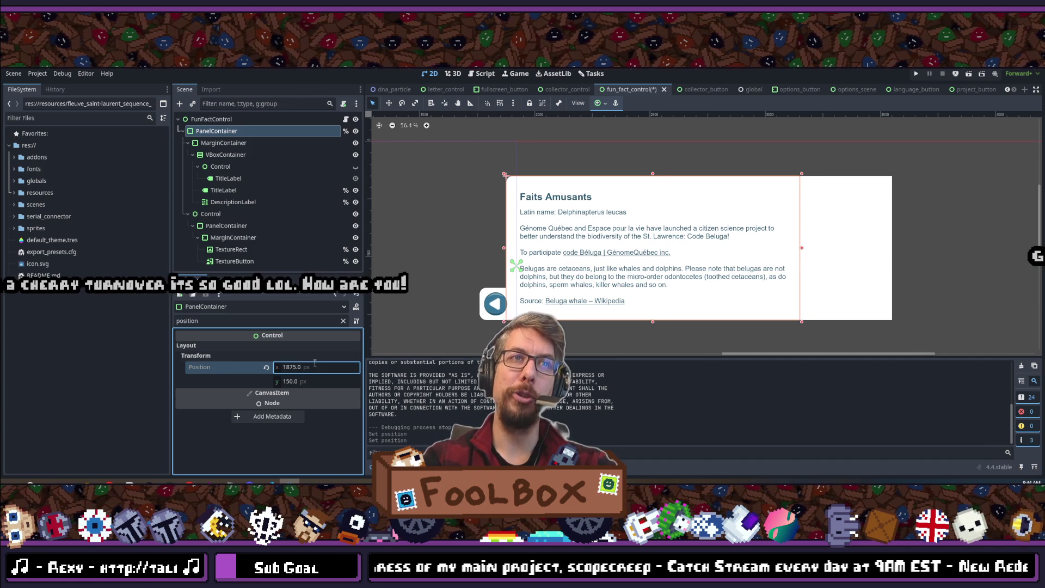
pyautogui.click(307, 365)
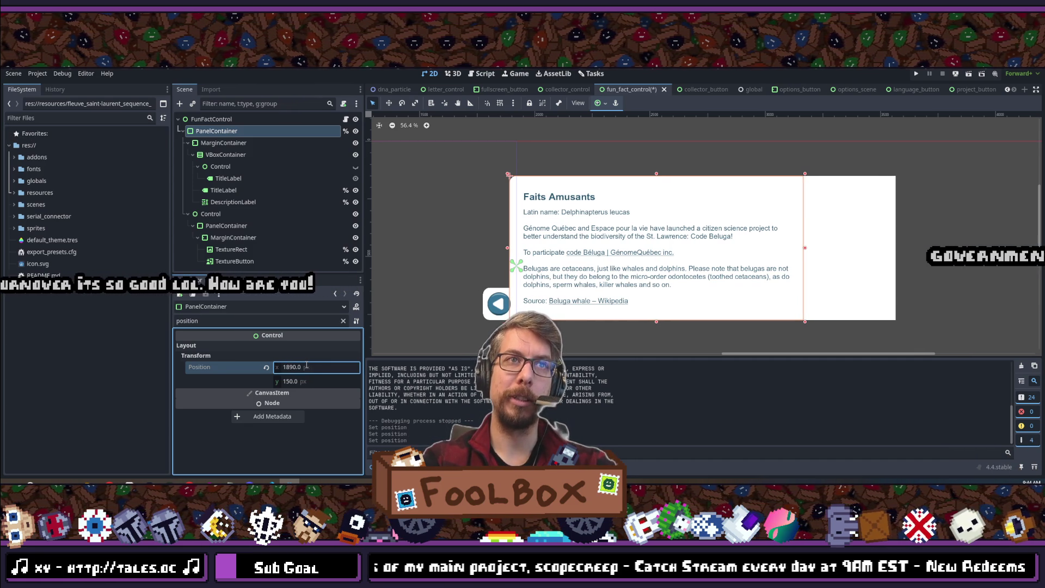
pyautogui.press('Return')
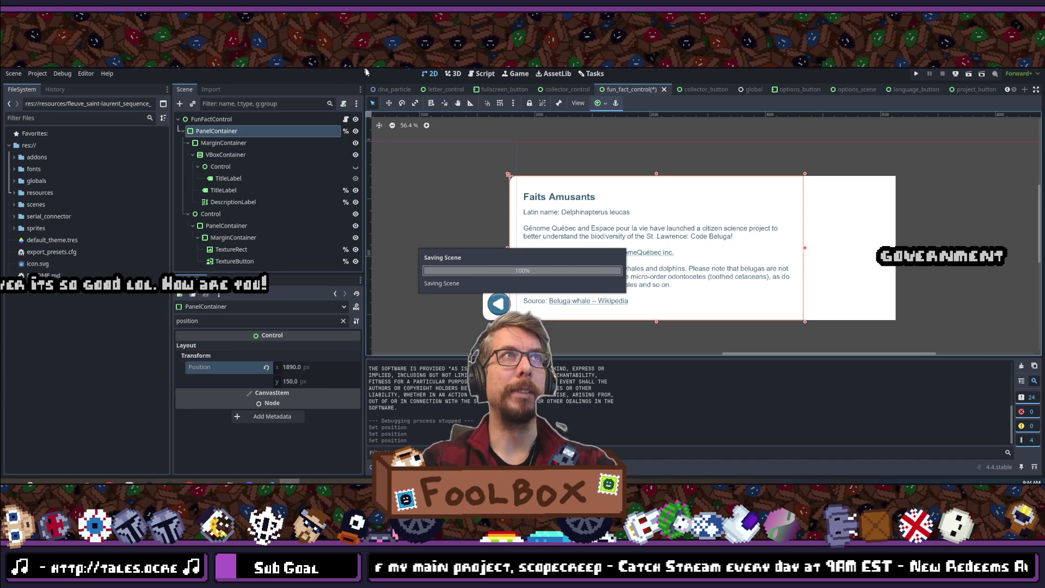
pyautogui.click(211, 119)
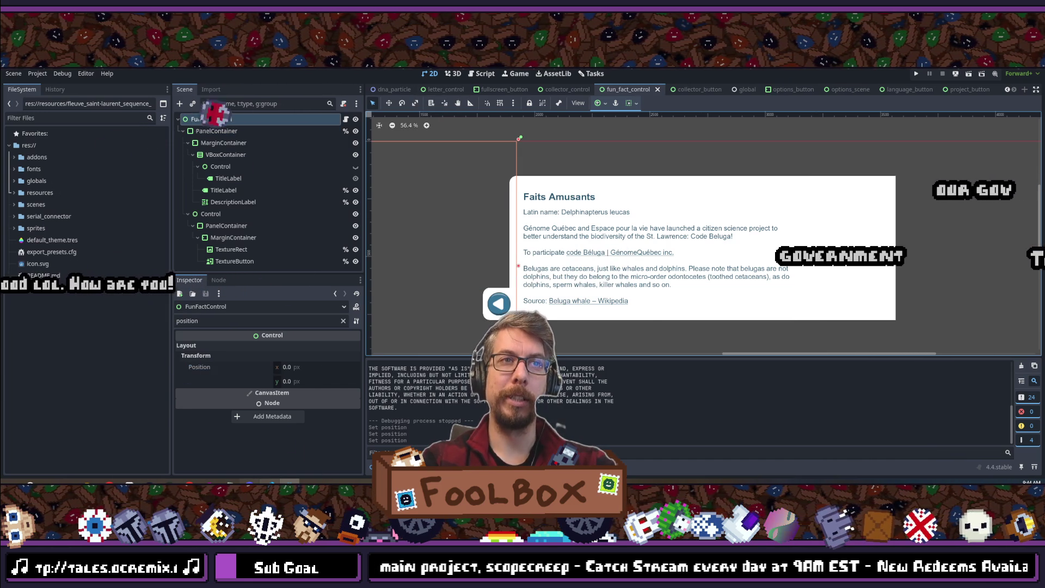
# - In VS Code, change the hidden target position on line 48 from 1900 to 1890, then return to Godot
pyautogui.moveTo(271, 483)
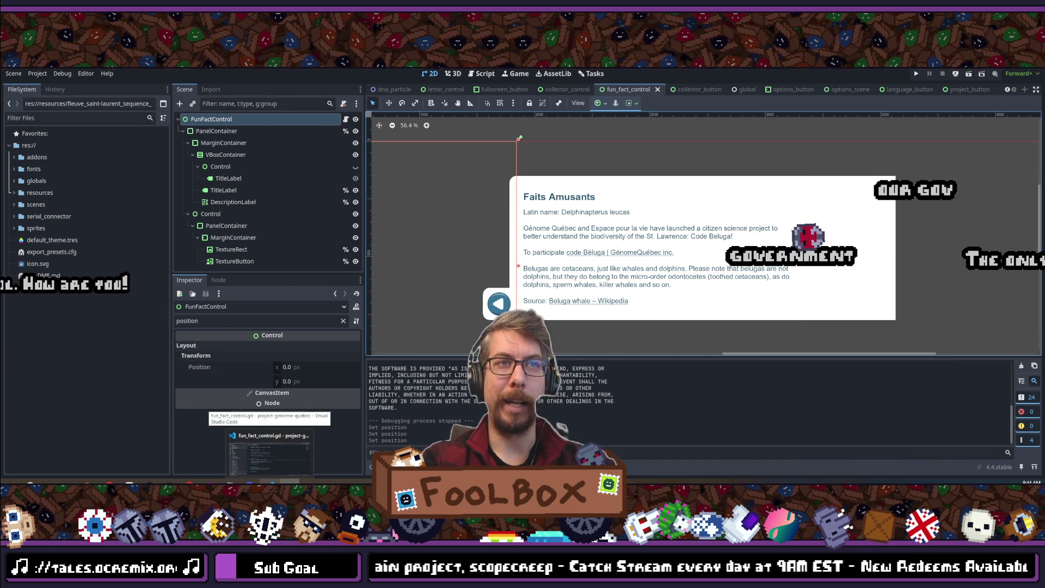
pyautogui.click(269, 418)
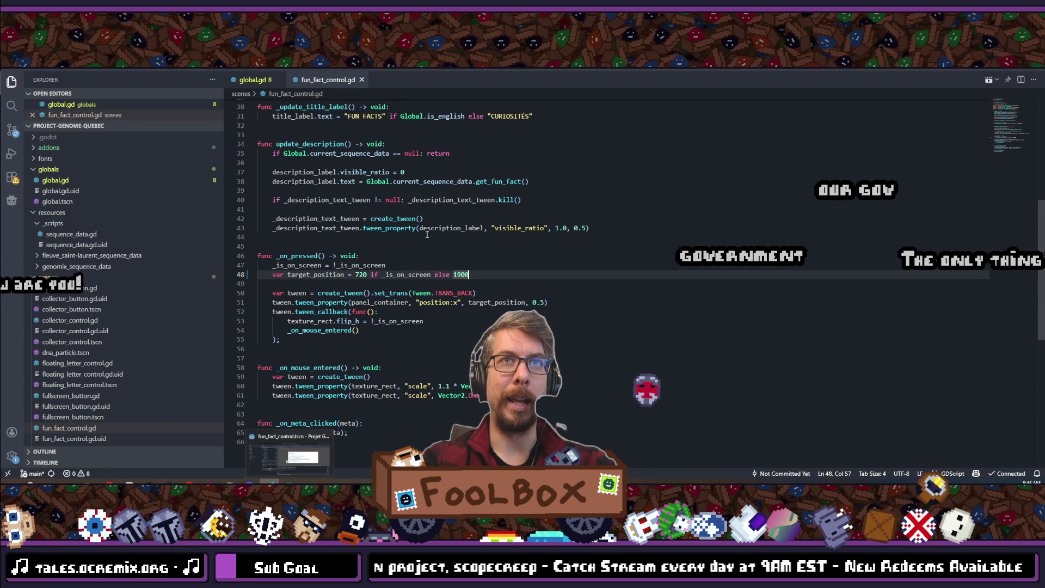
pyautogui.moveTo(481, 275); pyautogui.dragTo(461, 274)
pyautogui.write('890')
pyautogui.press('Return')
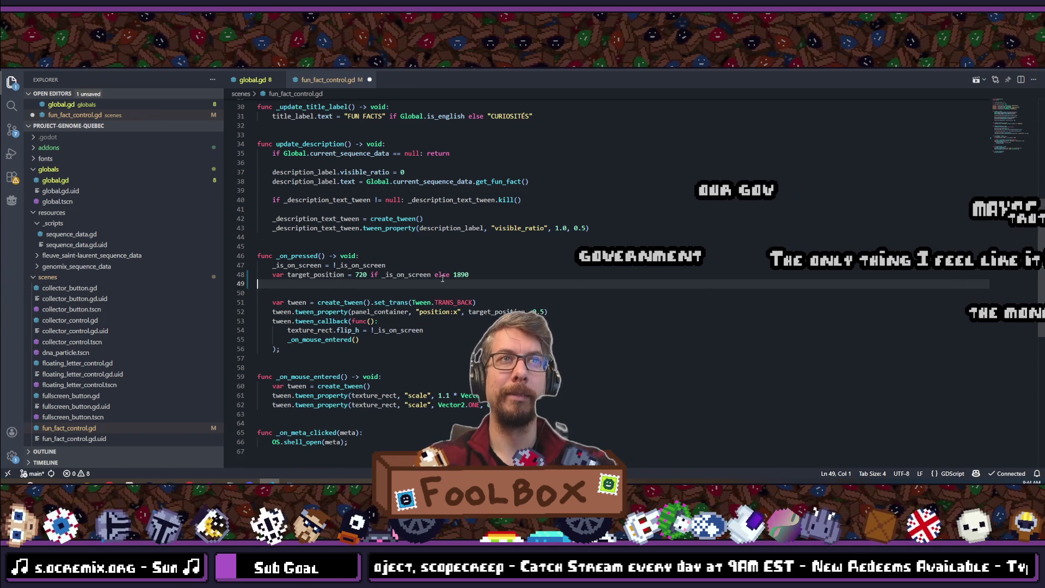
pyautogui.press('BackSpace')
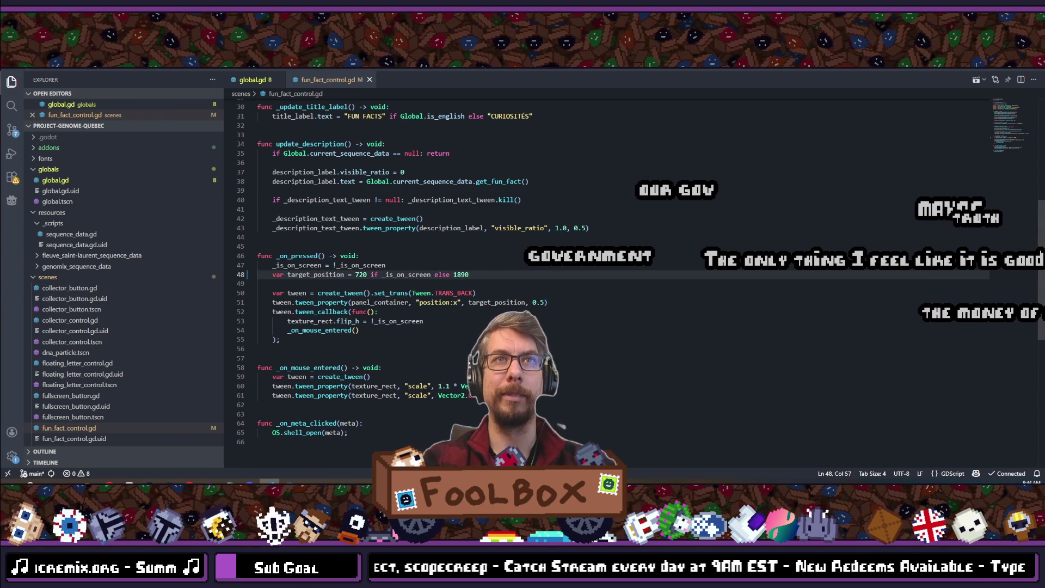
pyautogui.hotkey('alt', 'Tab')
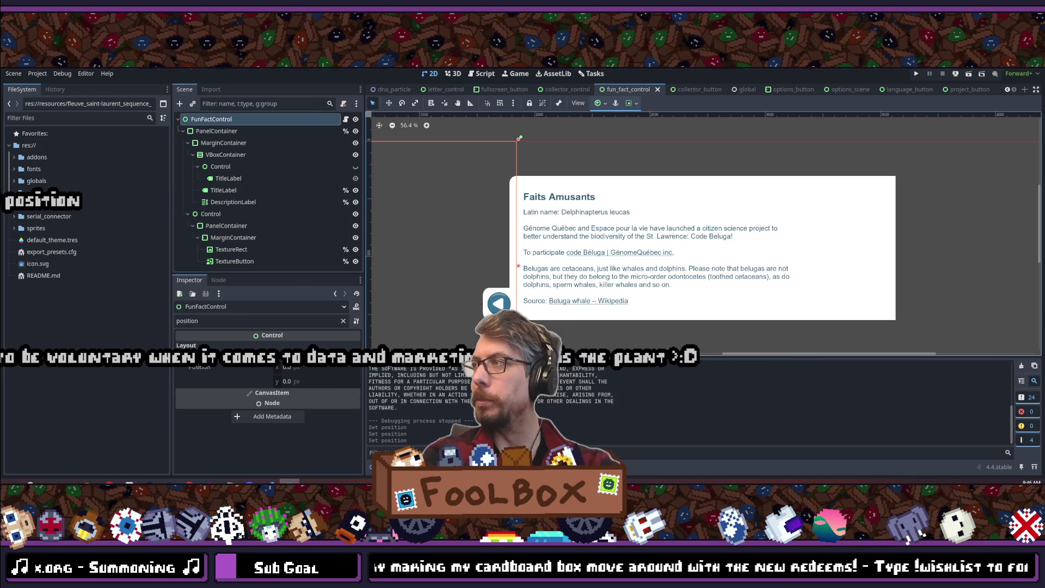
# - Save fun_fact_control, shift the canvas view, and bring up the Select Resource quick-open list
pyautogui.hotkey('ctrl', 's')
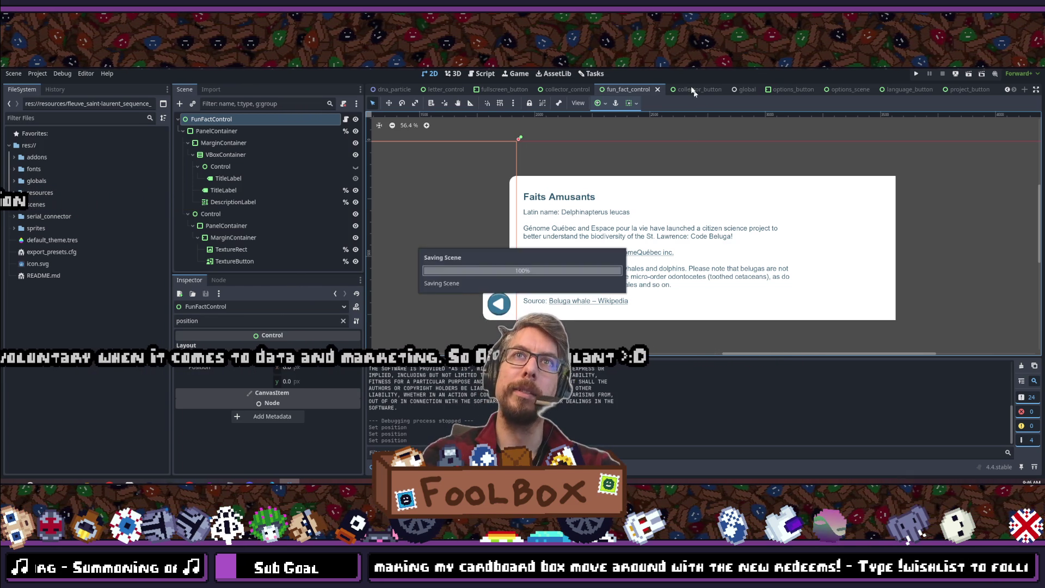
pyautogui.scroll(-6, 520, 275)
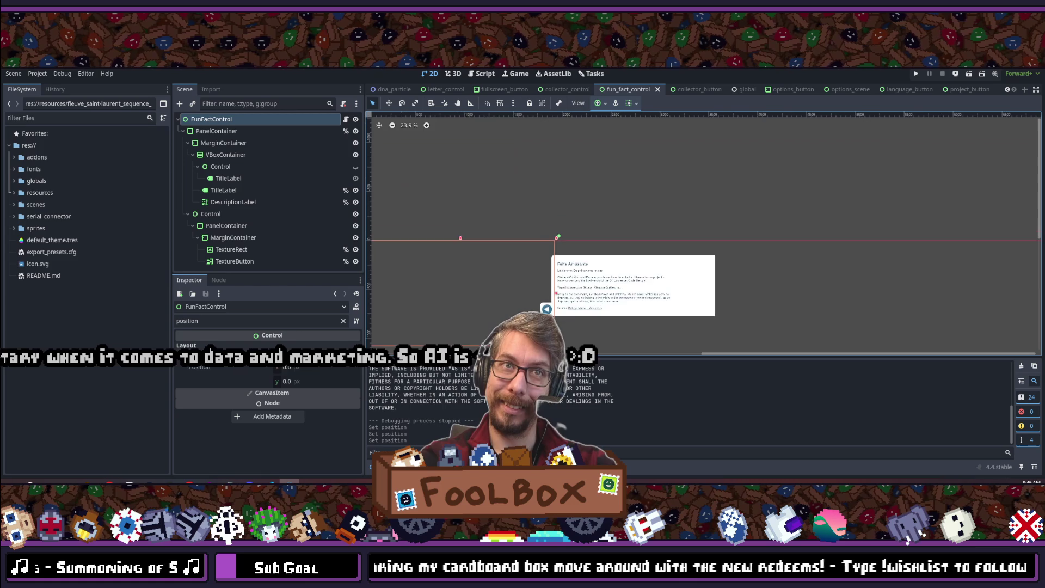
pyautogui.moveTo(521, 275); pyautogui.dragTo(650, 236)
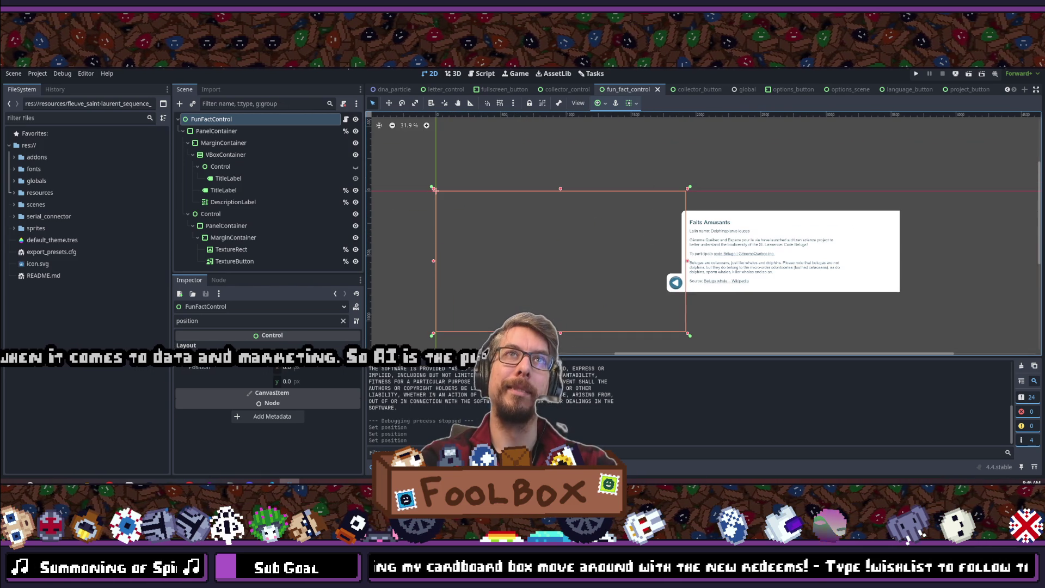
pyautogui.hotkey('shift', 'alt', 'o')
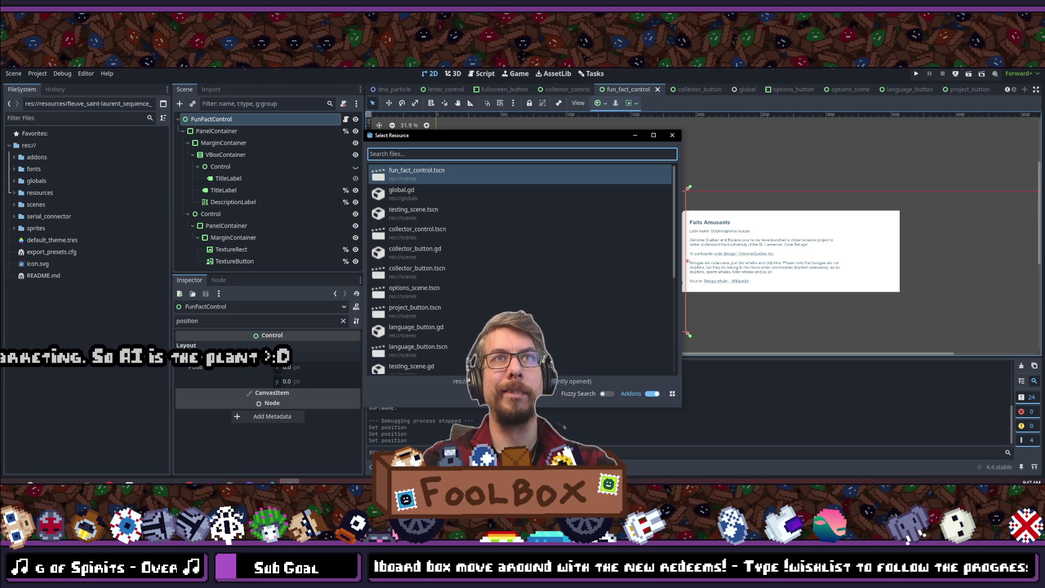
# - Search 'control', open collector_control.tscn, and select its VBoxContainer node
pyautogui.write('control')
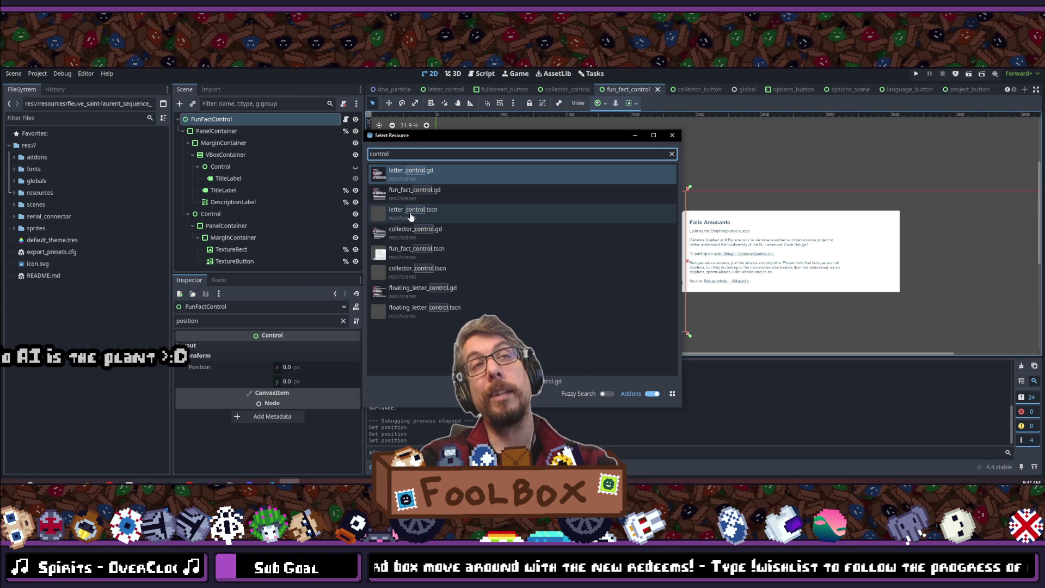
pyautogui.doubleClick(412, 275)
pyautogui.scroll(-2, 427, 265)
pyautogui.scroll(2, 426, 265)
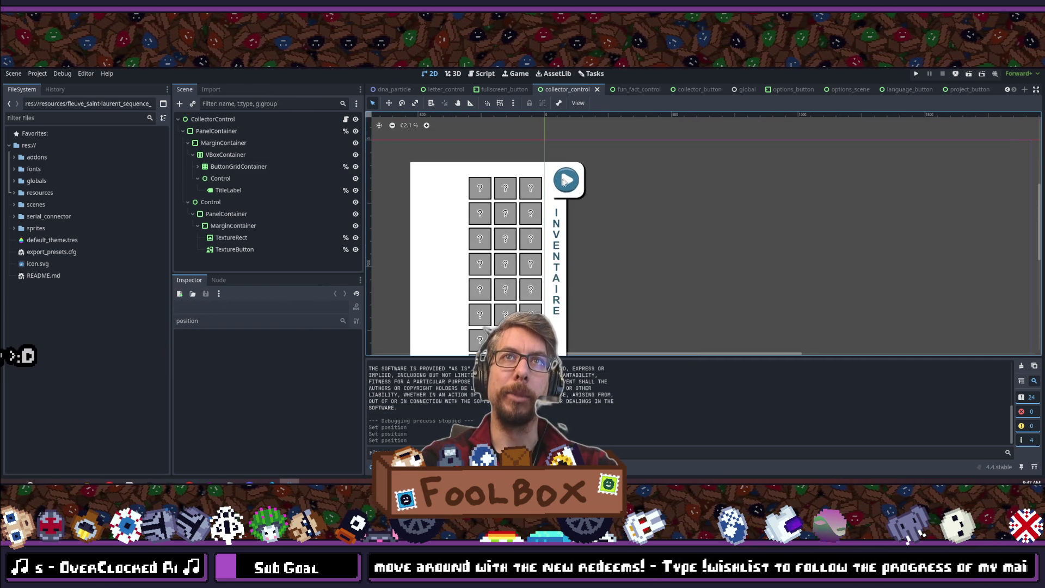
pyautogui.scroll(-1, 426, 266)
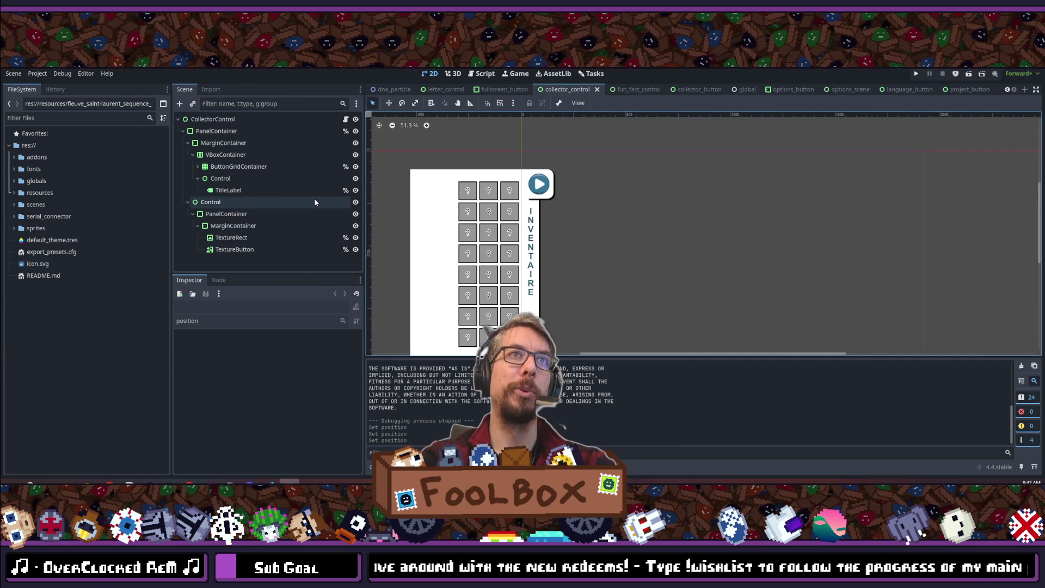
pyautogui.click(220, 155)
# - Use Change Type on the VBoxContainer node and confirm VBoxContainer as its type
pyautogui.rightClick(219, 156)
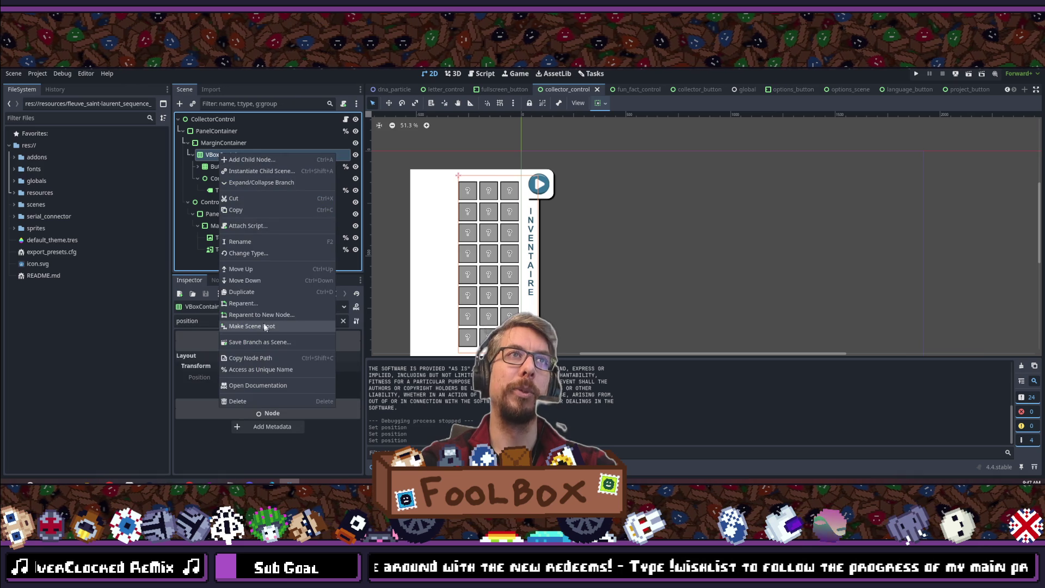
pyautogui.click(252, 254)
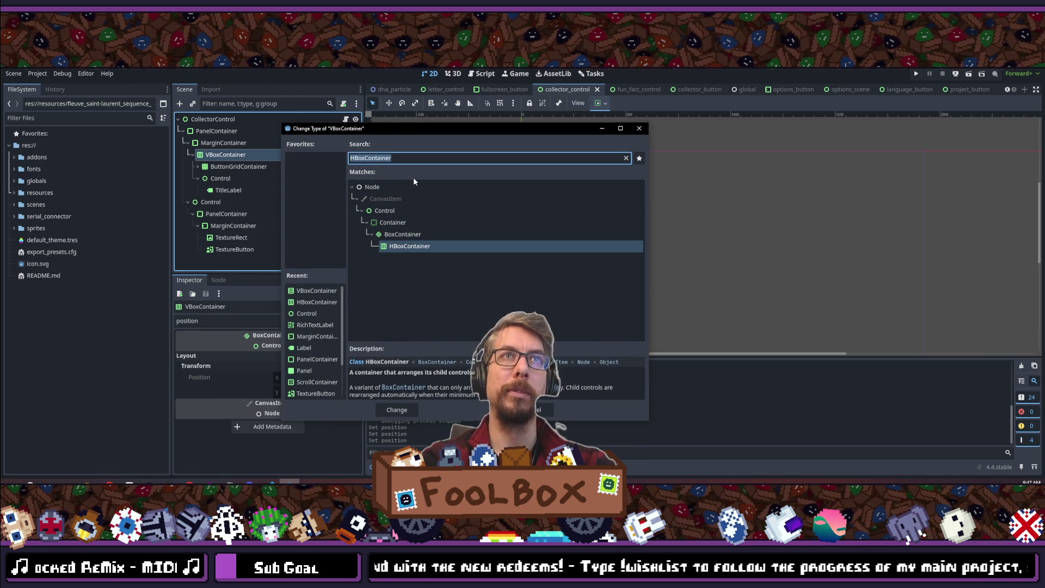
pyautogui.write('vbox')
pyautogui.press('Return')
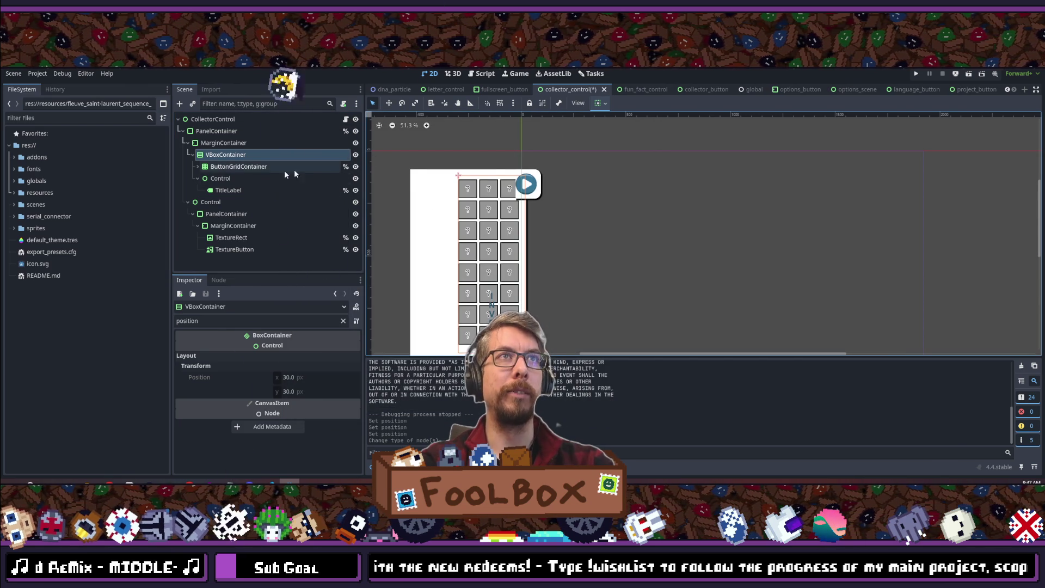
# - Move TitleLabel above ButtonGridContainer inside the VBoxContainer
pyautogui.click(222, 191)
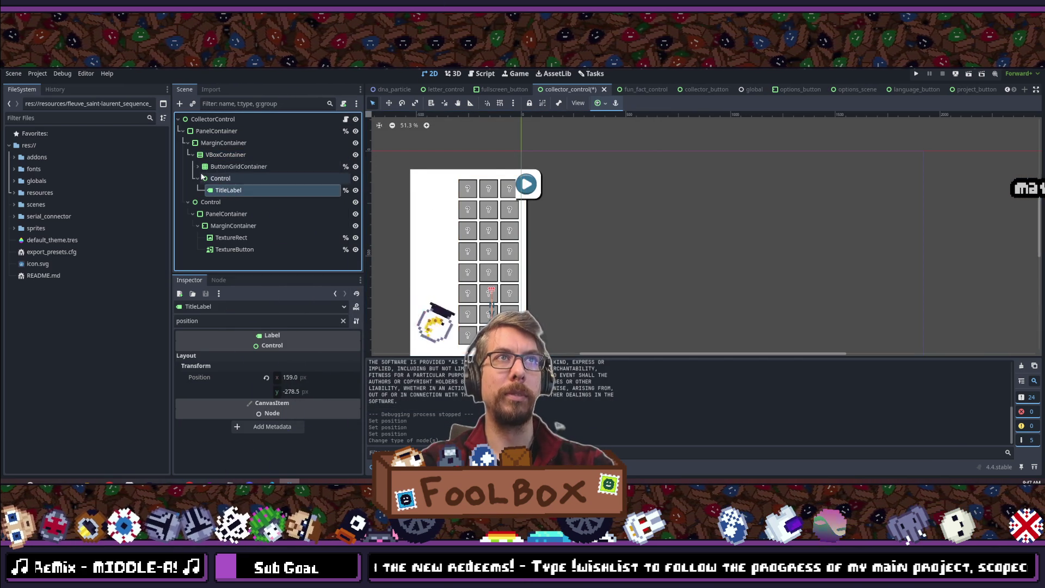
pyautogui.click(198, 167)
pyautogui.click(198, 167)
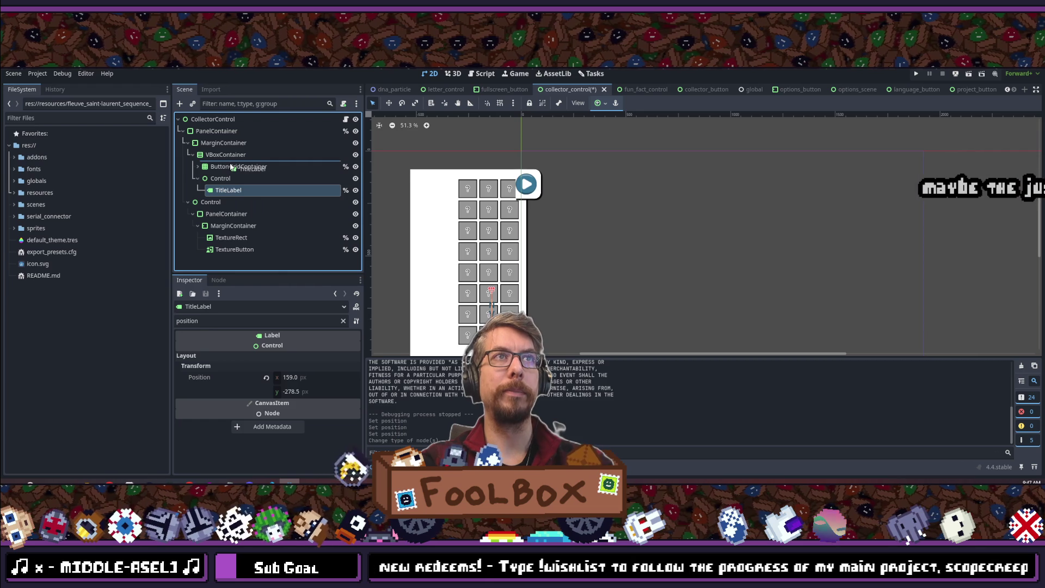
pyautogui.moveTo(230, 168); pyautogui.dragTo(231, 167)
pyautogui.scroll(-3, 451, 171)
pyautogui.scroll(4, 467, 194)
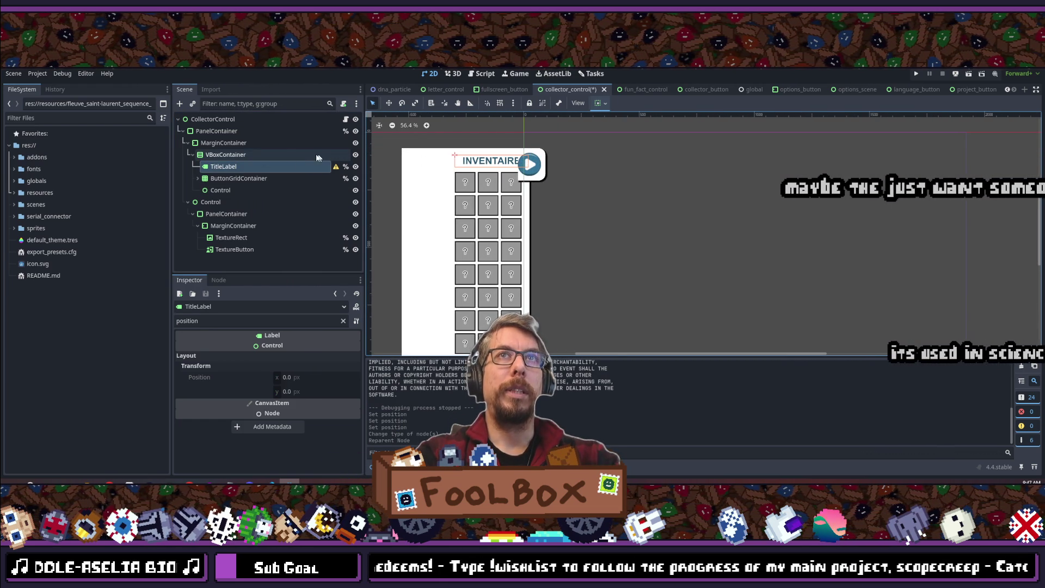
# - Clear the Inspector filter and revert the TitleLabel's Autowrap Mode to Off
pyautogui.click(343, 320)
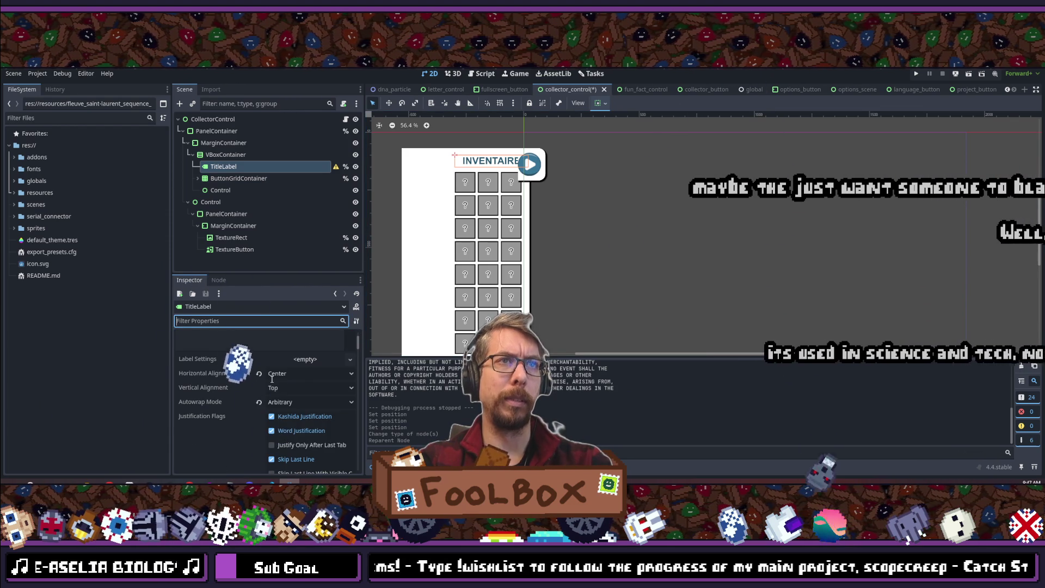
pyautogui.scroll(-3, 288, 386)
pyautogui.scroll(-3, 288, 394)
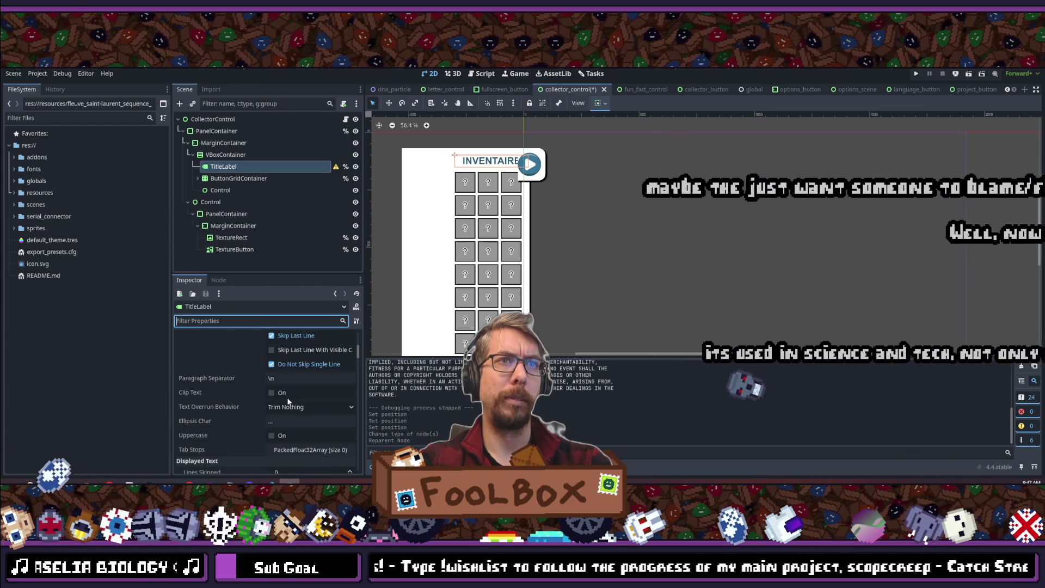
pyautogui.scroll(5, 293, 390)
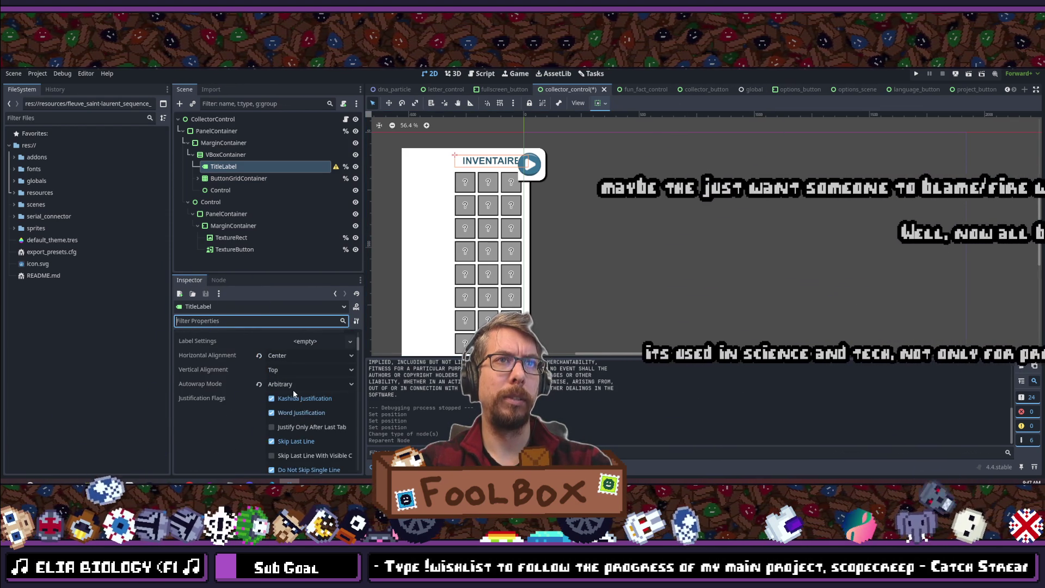
pyautogui.click(259, 420)
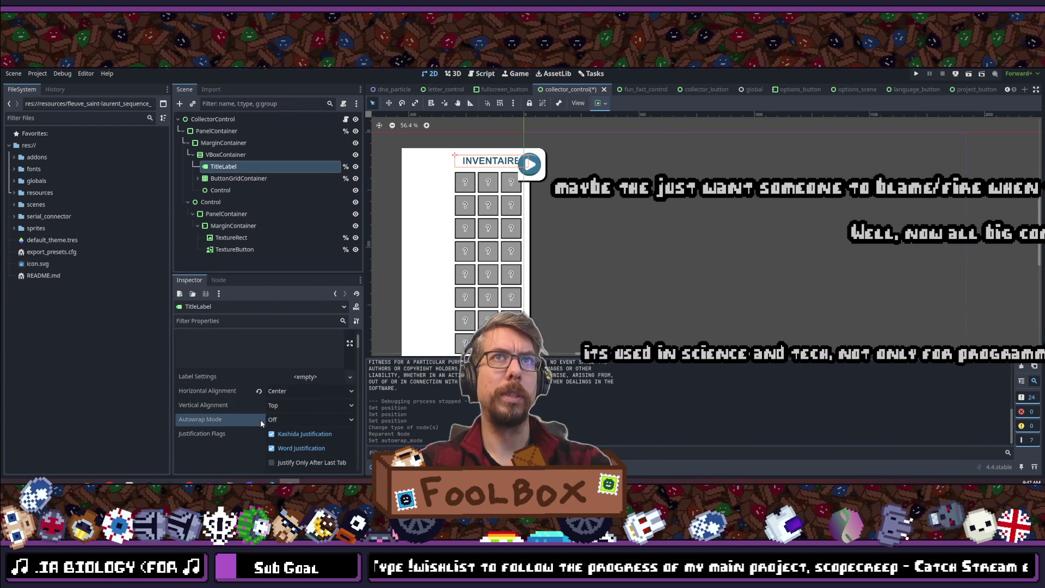
# - Select the PanelContainer node and focus the Inspector property filter
pyautogui.click(251, 190)
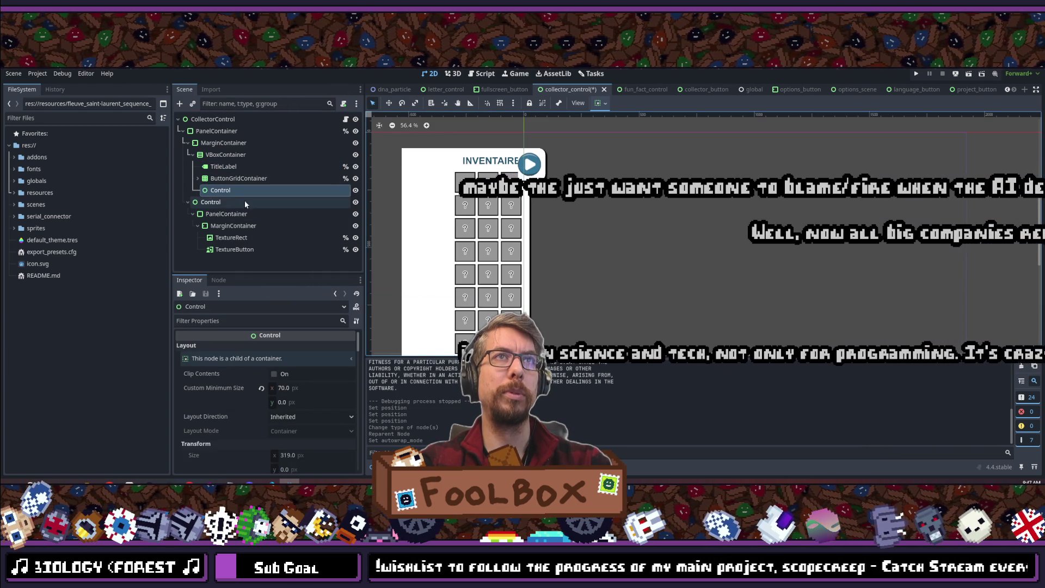
pyautogui.click(214, 213)
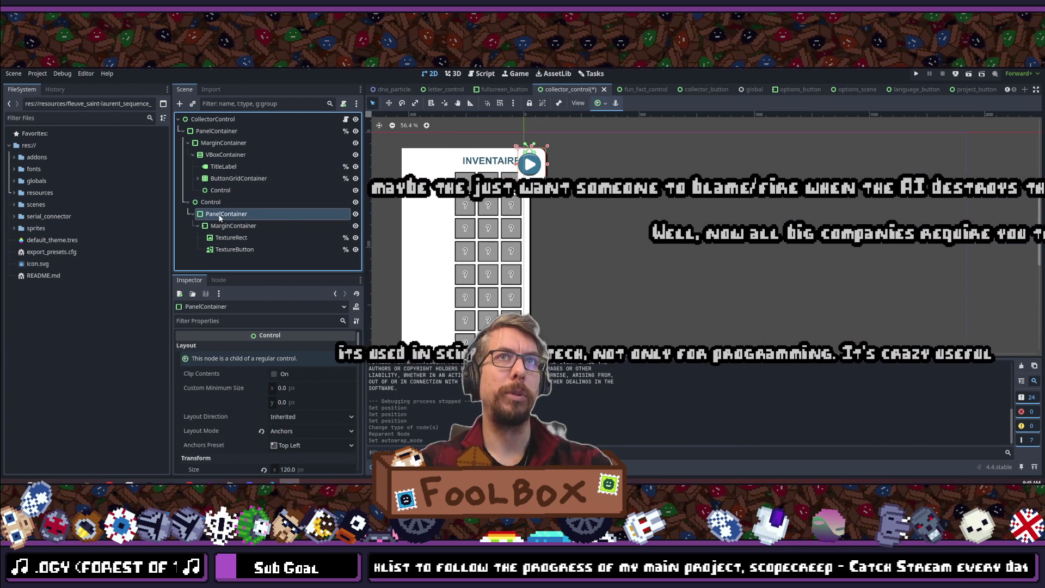
pyautogui.click(211, 320)
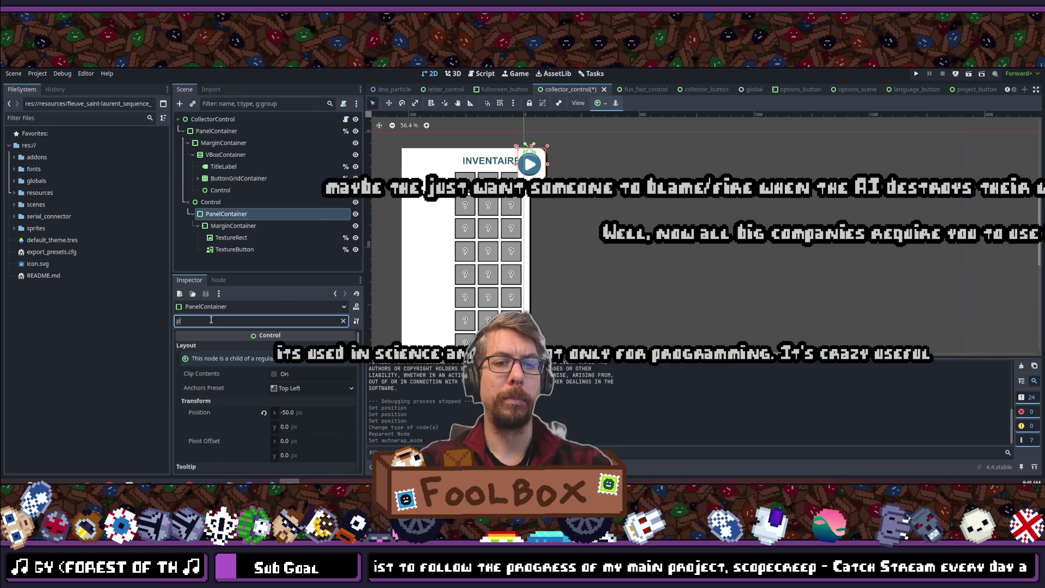
# - Filter for 'position', reset the PanelContainer's x to 0, then set it to -1
pyautogui.write('position')
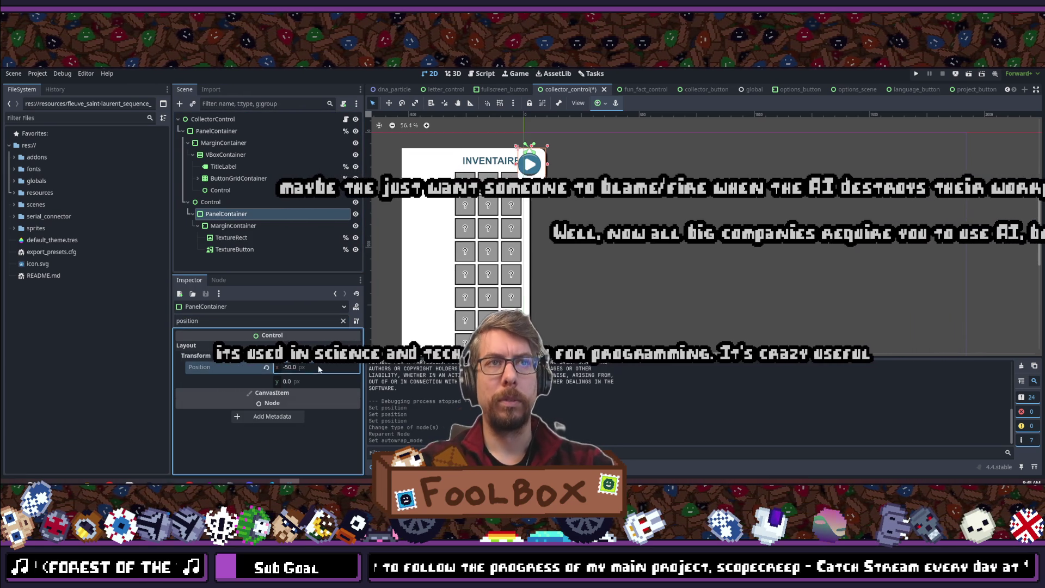
pyautogui.click(266, 367)
pyautogui.click(534, 171)
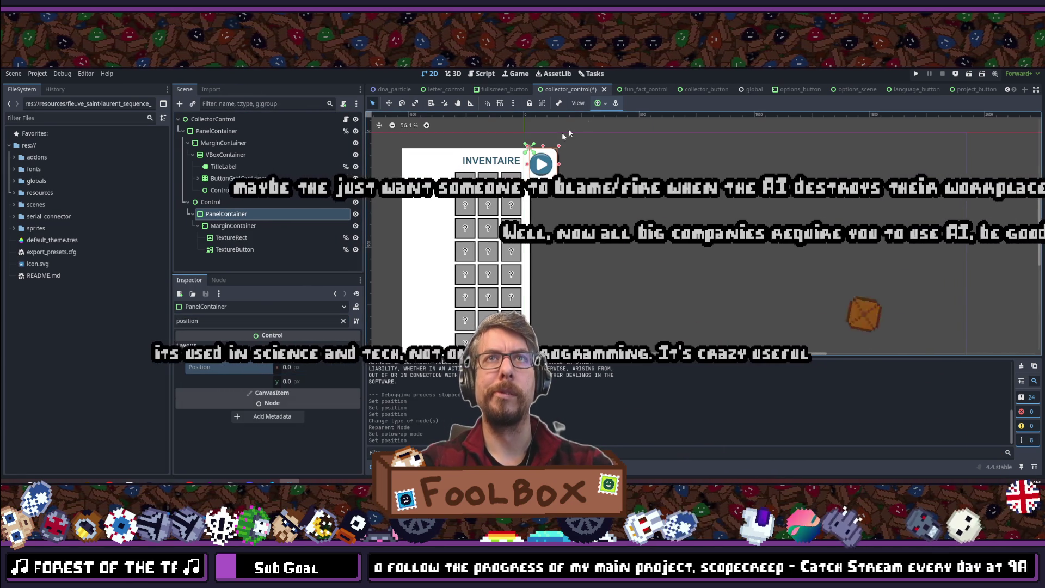
pyautogui.scroll(7, 534, 171)
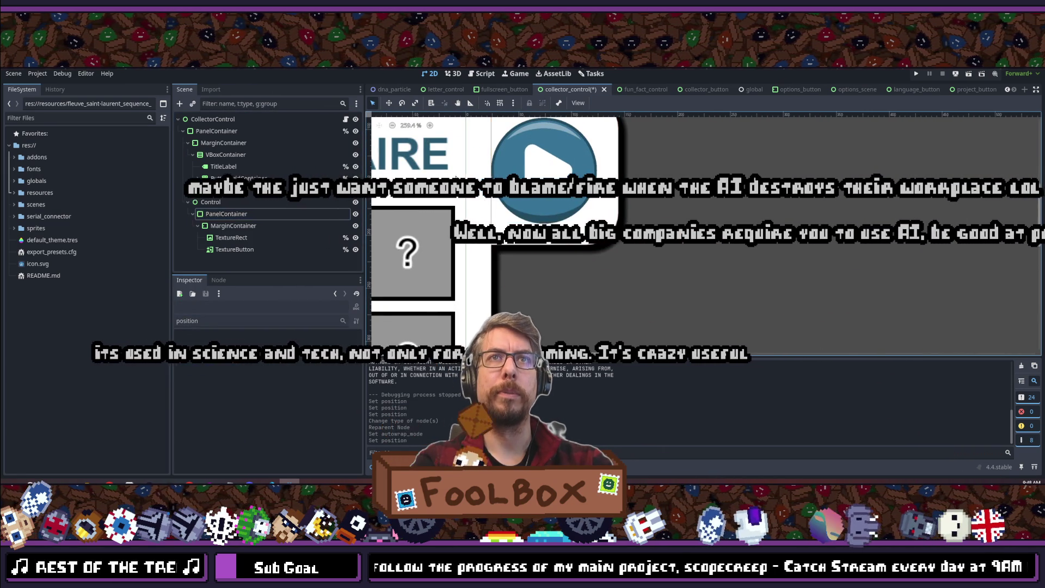
pyautogui.scroll(-1, 495, 215)
pyautogui.click(226, 214)
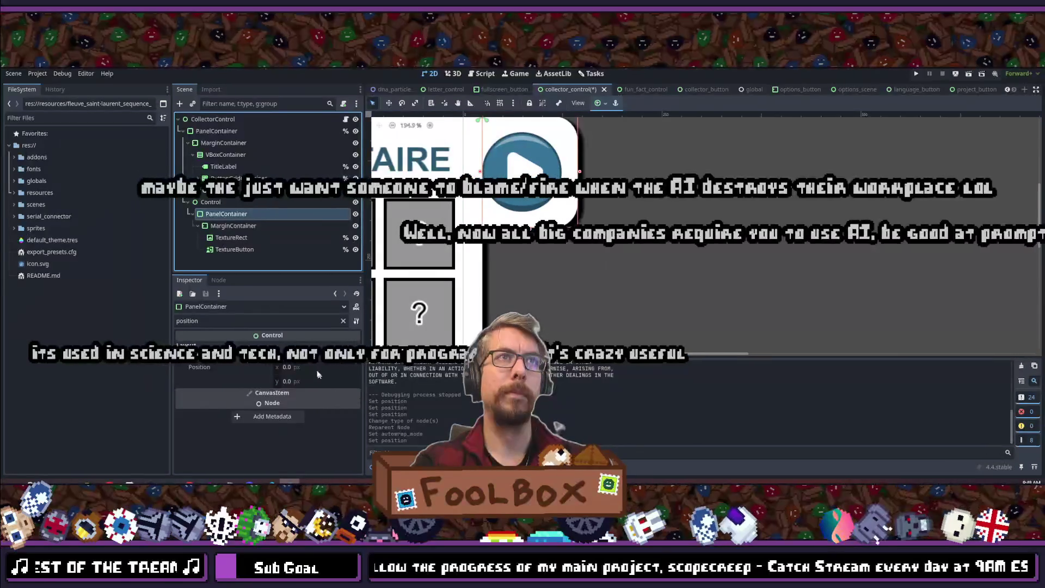
pyautogui.moveTo(318, 370); pyautogui.dragTo(314, 365)
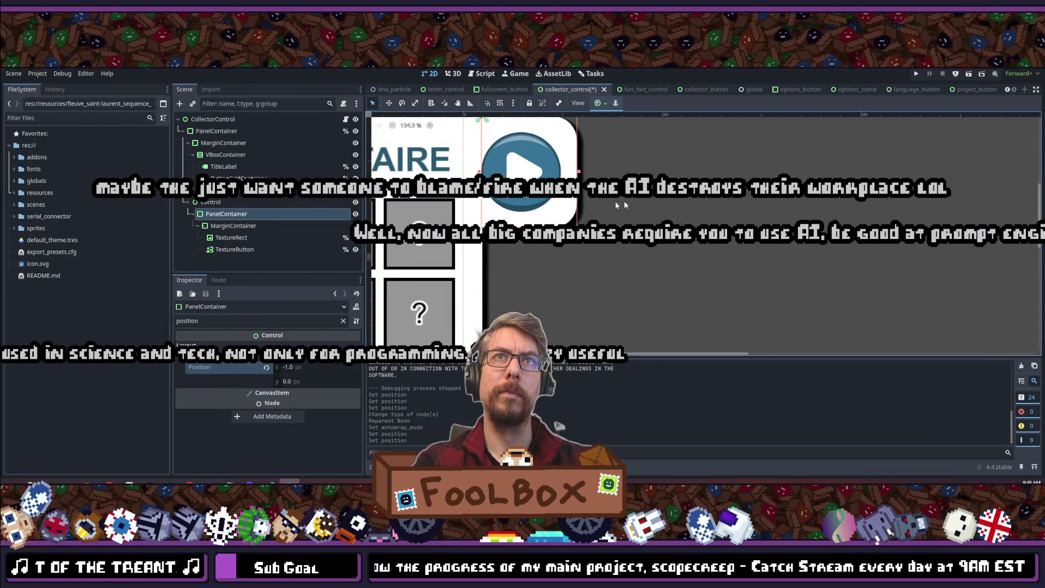
pyautogui.click(606, 201)
pyautogui.scroll(-4, 544, 163)
pyautogui.scroll(5, 517, 146)
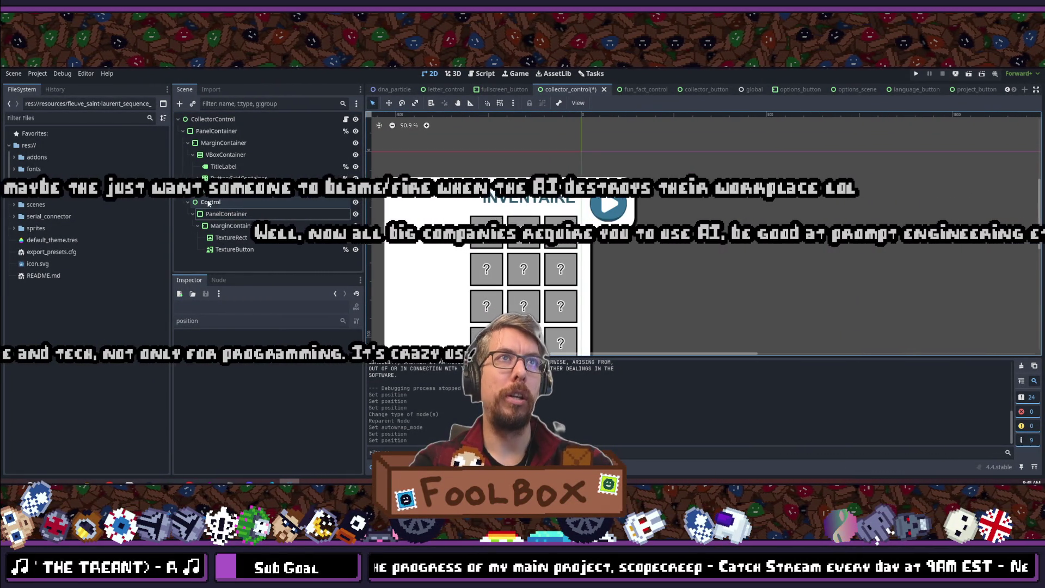
# - Clear the TitleLabel's Inspector filter and save the collector_control scene
pyautogui.click(224, 166)
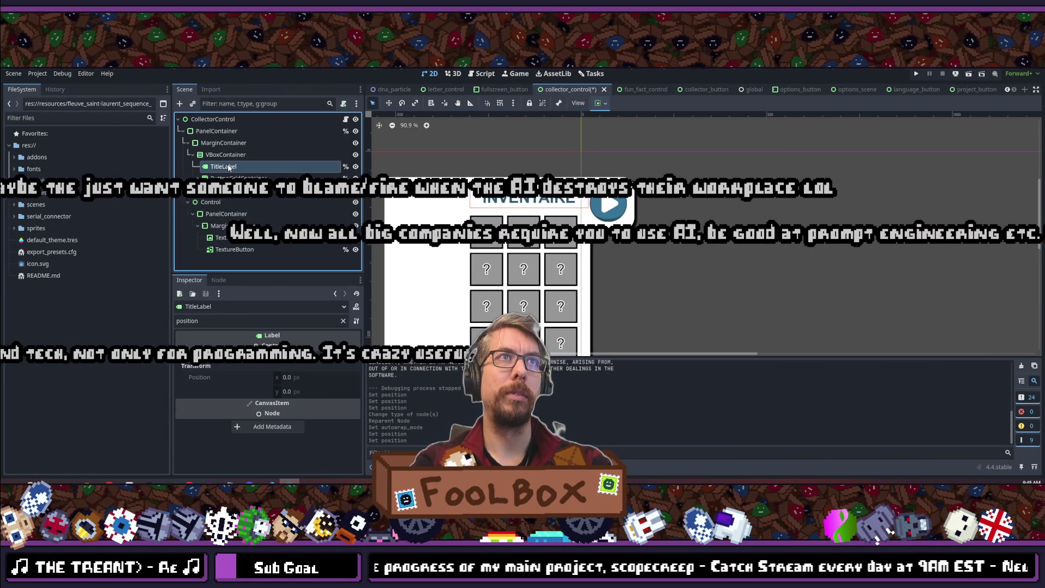
pyautogui.click(343, 320)
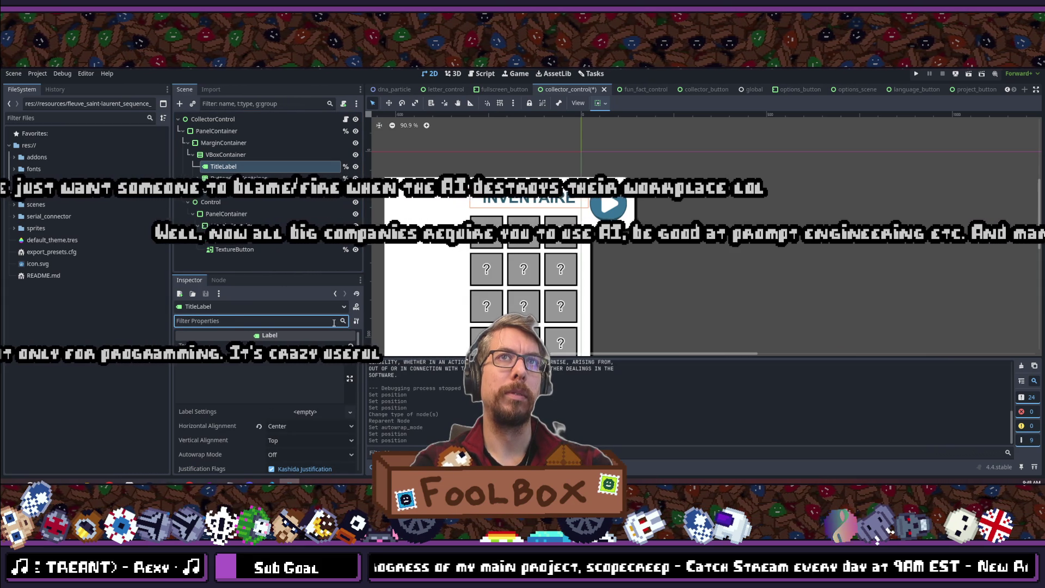
pyautogui.click(638, 263)
pyautogui.scroll(-7, 638, 264)
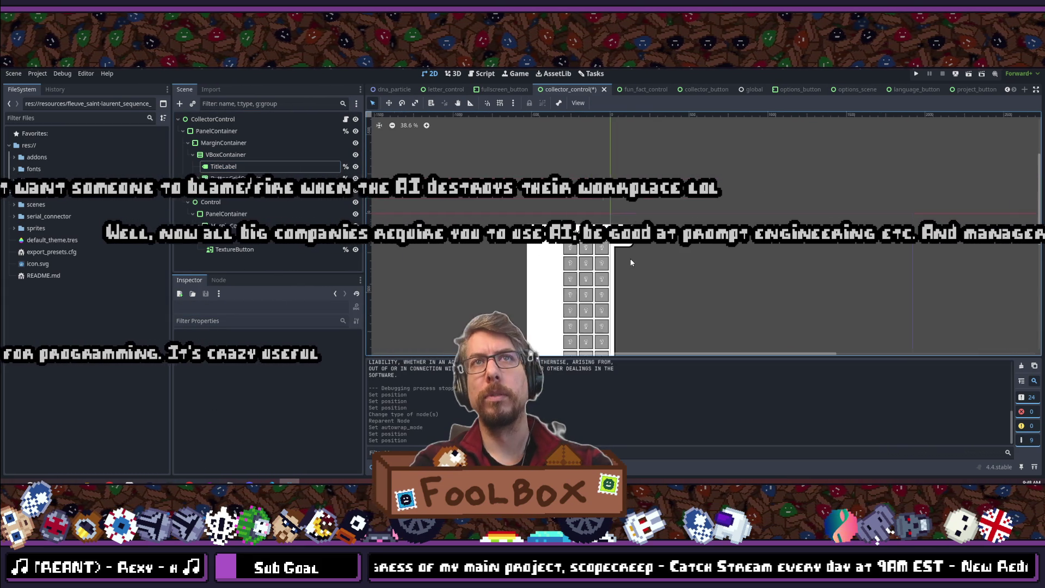
pyautogui.hotkey('ctrl', 's')
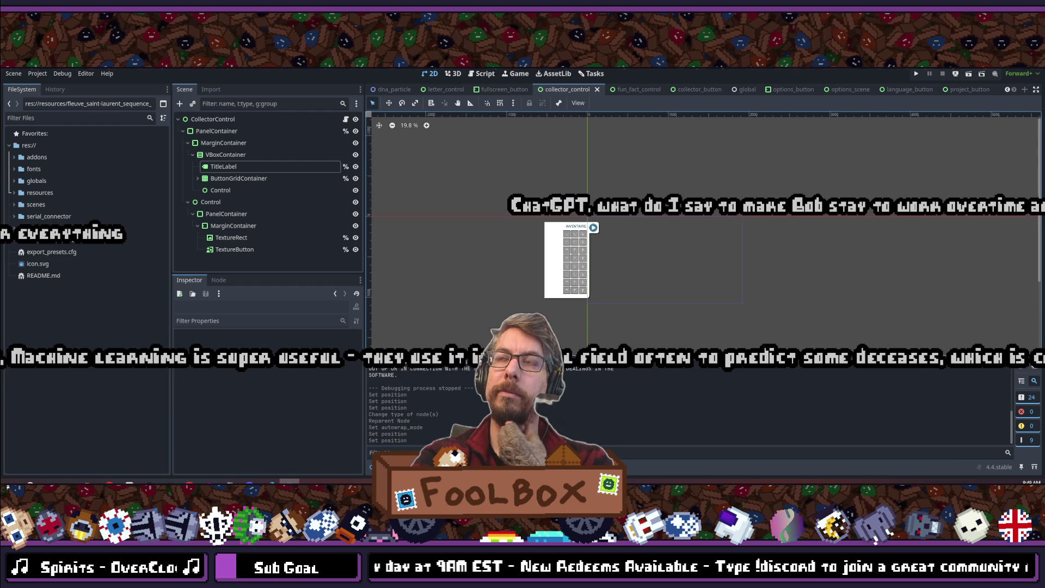
# - Scroll the view to look over the saved inventory panel and play button
pyautogui.scroll(5, 588, 226)
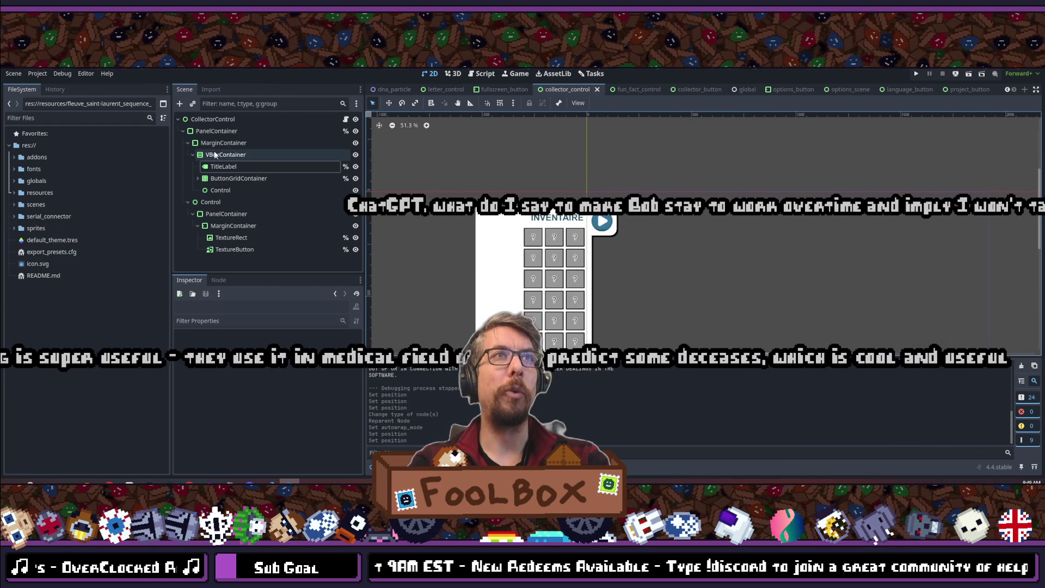
# - Filter the MarginContainer's Inspector for 'margin' and set Margin Right to 30
pyautogui.click(222, 143)
pyautogui.click(220, 319)
pyautogui.write('gin')
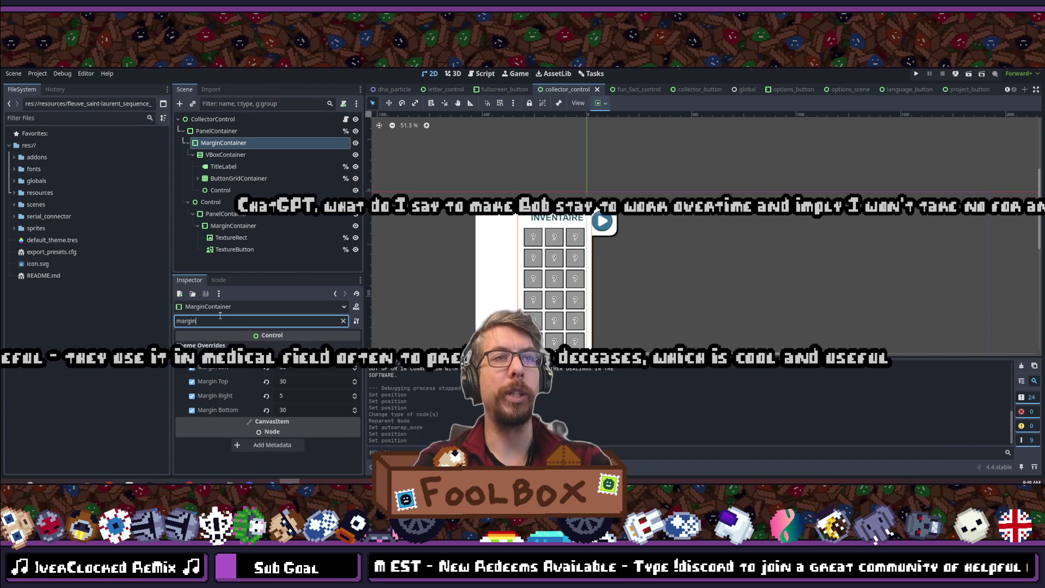
pyautogui.click(299, 395)
pyautogui.write('30')
pyautogui.press('Return')
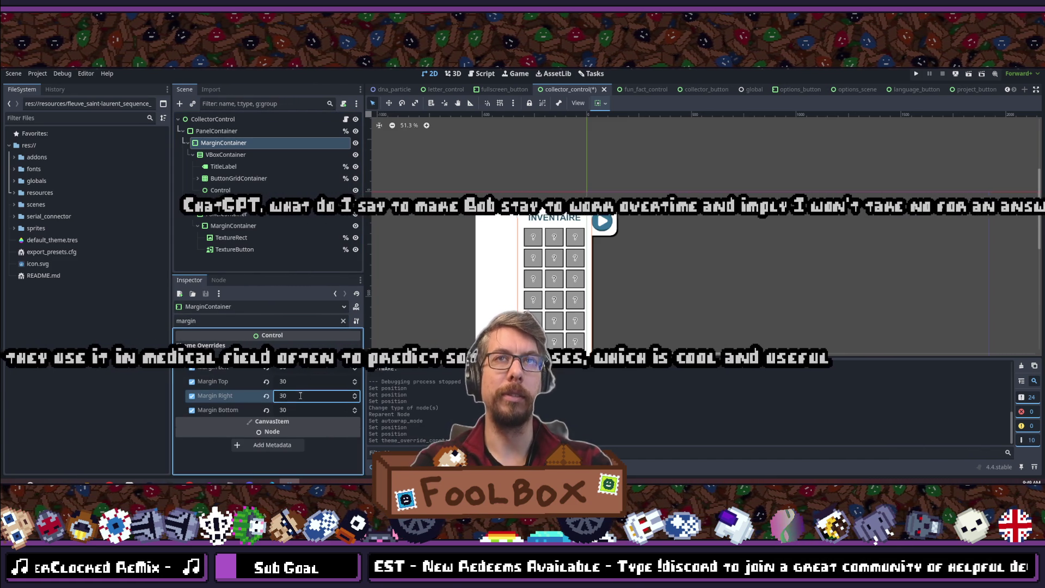
pyautogui.scroll(-3, 548, 257)
pyautogui.scroll(3, 548, 258)
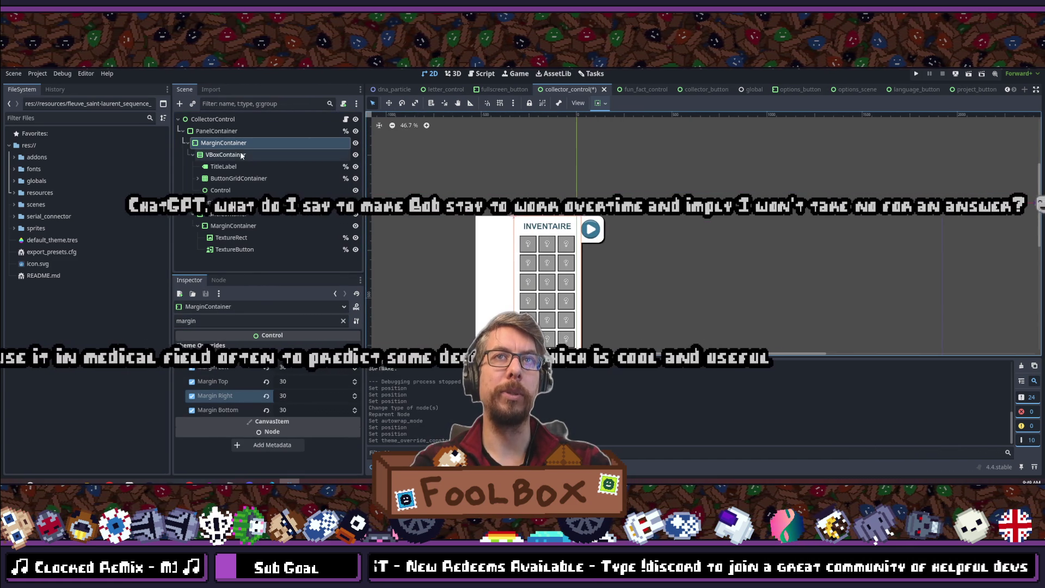
# - Try a right margin of 60, settle on 50, then select PanelContainer
pyautogui.click(217, 154)
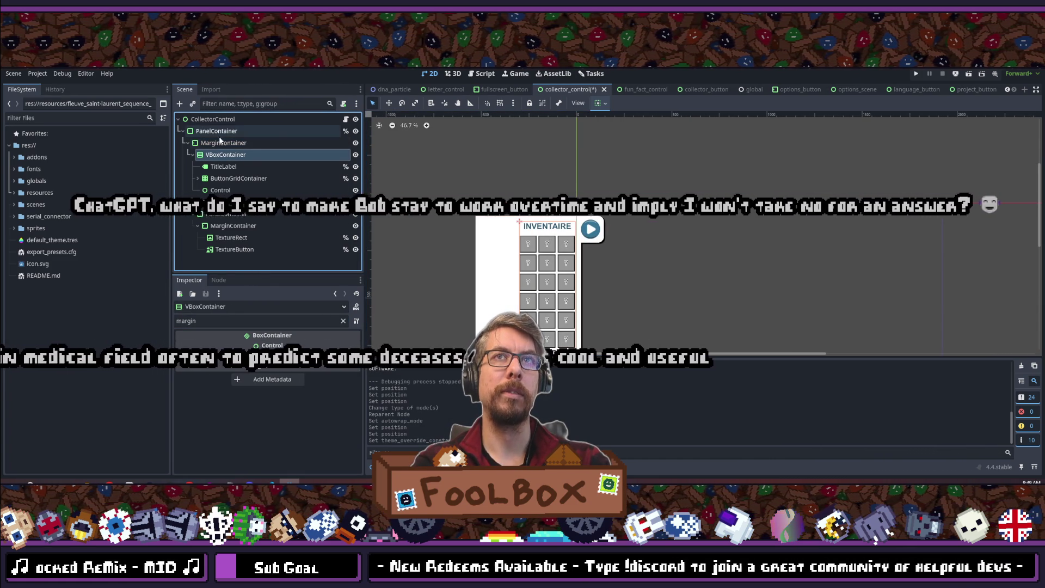
pyautogui.click(219, 144)
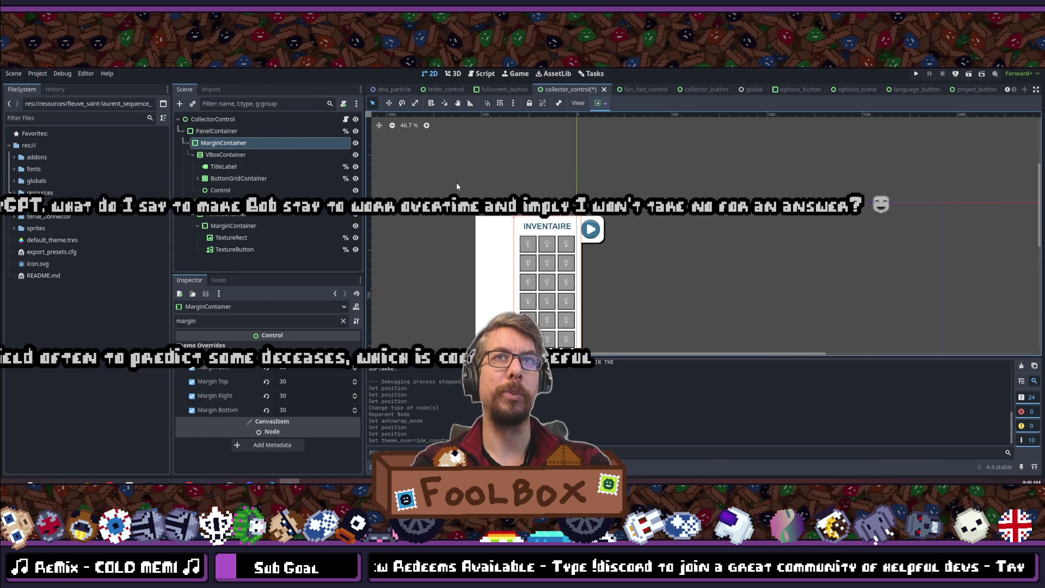
pyautogui.click(223, 155)
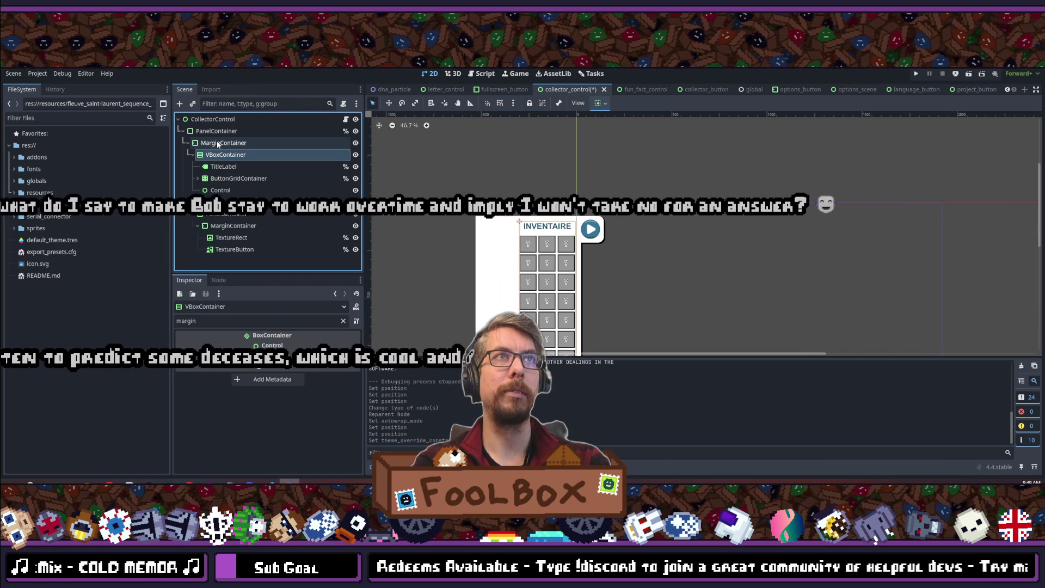
pyautogui.click(223, 143)
pyautogui.click(295, 395)
pyautogui.write('60')
pyautogui.press('Return')
pyautogui.write('50')
pyautogui.press('Return')
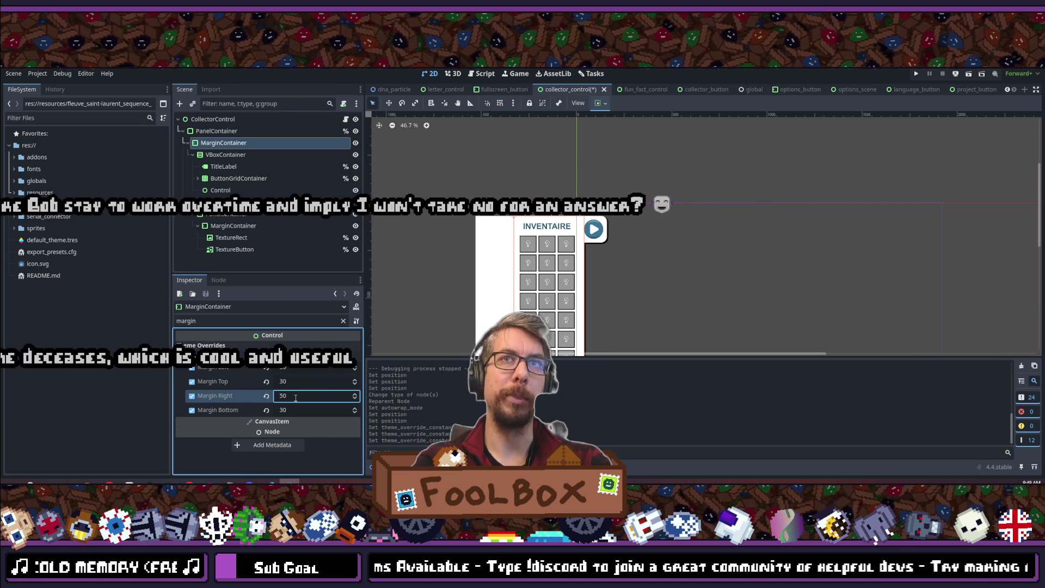
pyautogui.click(212, 119)
pyautogui.click(216, 130)
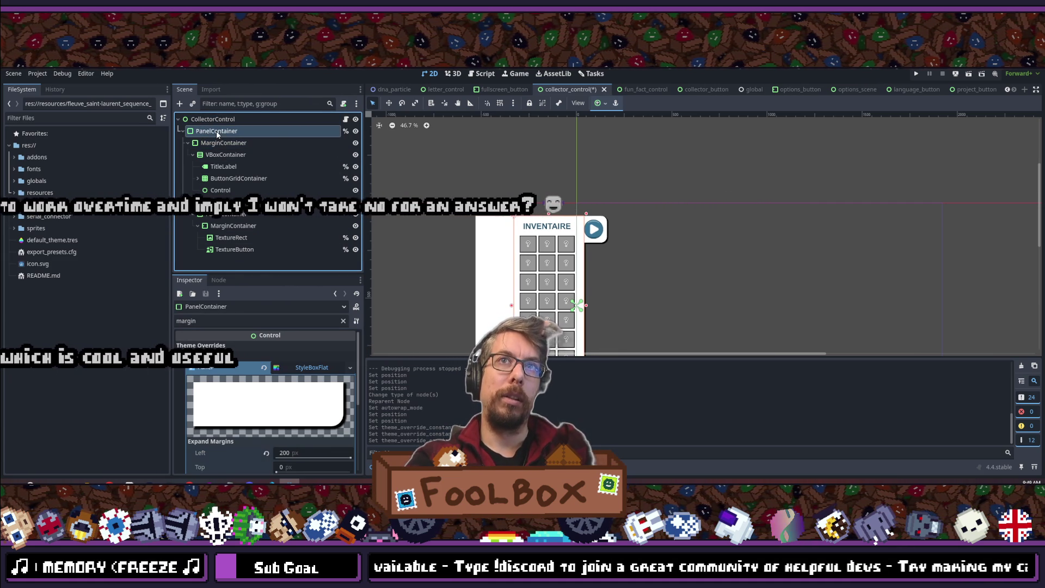
# - Filter the PanelContainer's Inspector for 'position' to show its position x -330, y -471.5
pyautogui.doubleClick(227, 320)
pyautogui.write('position')
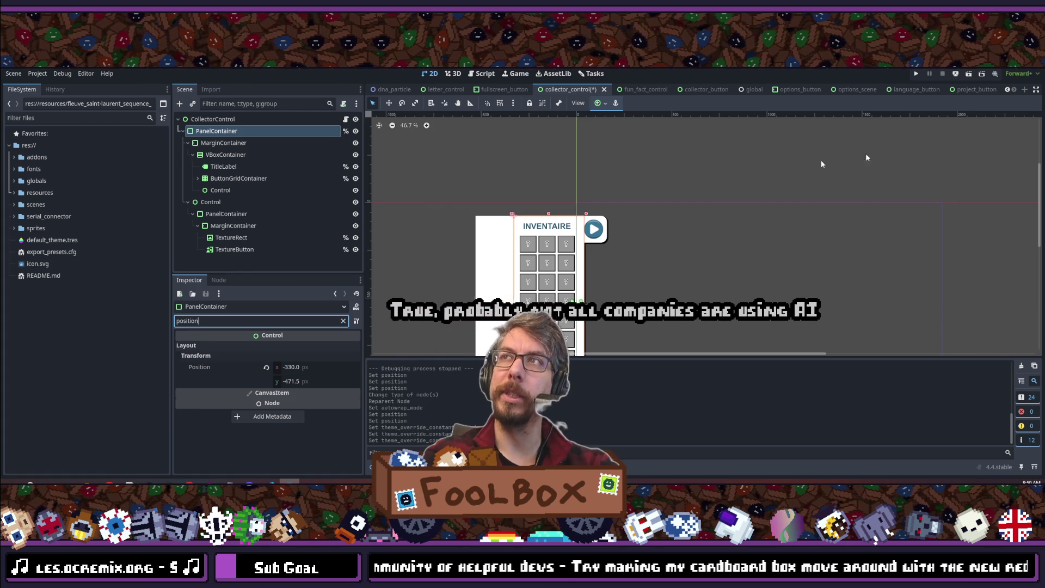
# - Try PanelContainer x positions -320, -300 and -350, then settle on -340
pyautogui.click(210, 144)
pyautogui.click(216, 131)
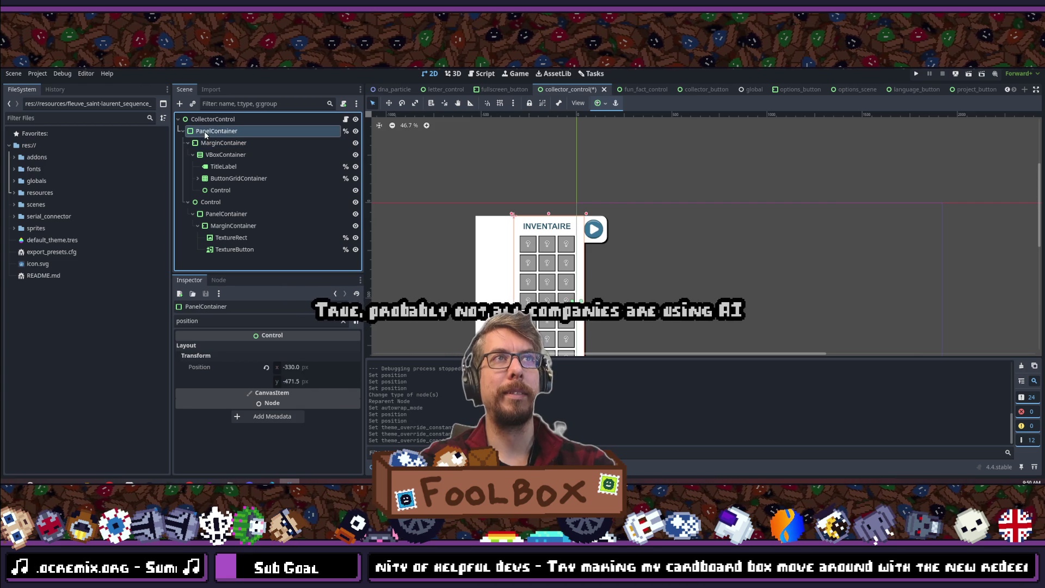
pyautogui.click(325, 367)
pyautogui.write('-32')
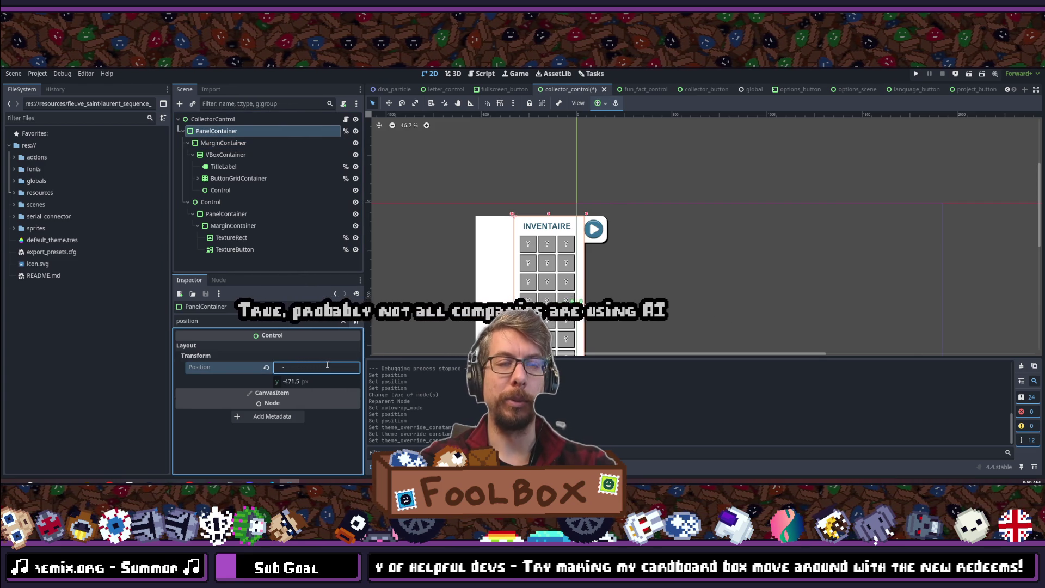
pyautogui.write('0.0')
pyautogui.press('Return')
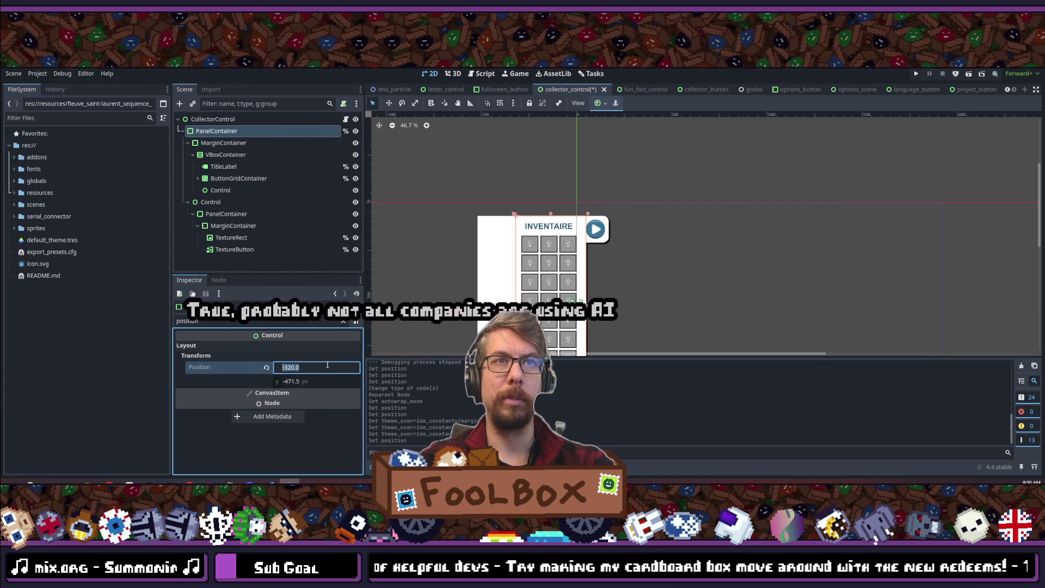
pyautogui.write('-3')
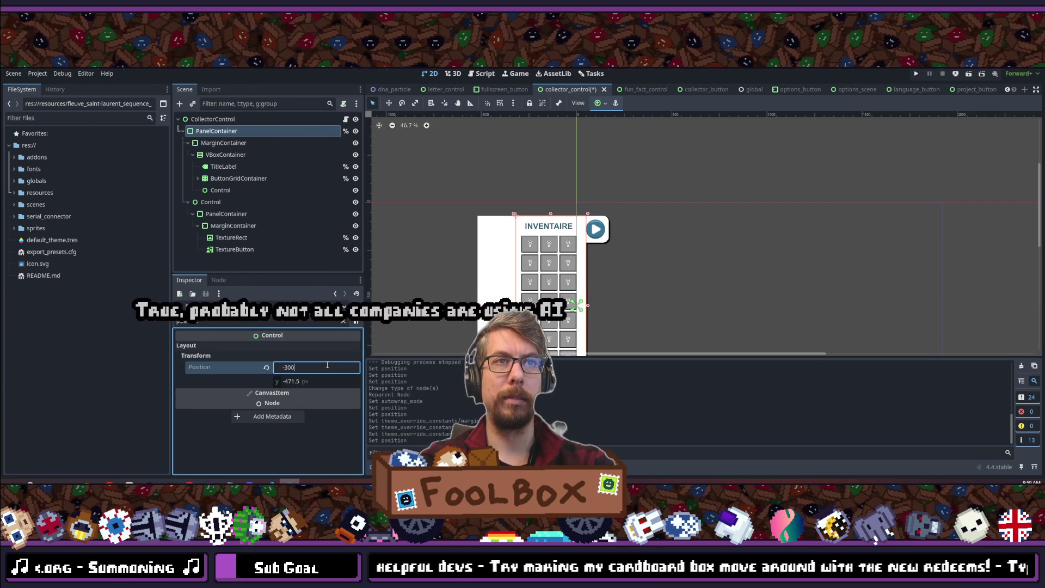
pyautogui.press('Return')
pyautogui.hotkey('ctrl', 'z')
pyautogui.hotkey('ctrl', 'z')
pyautogui.write('-350')
pyautogui.press('Return')
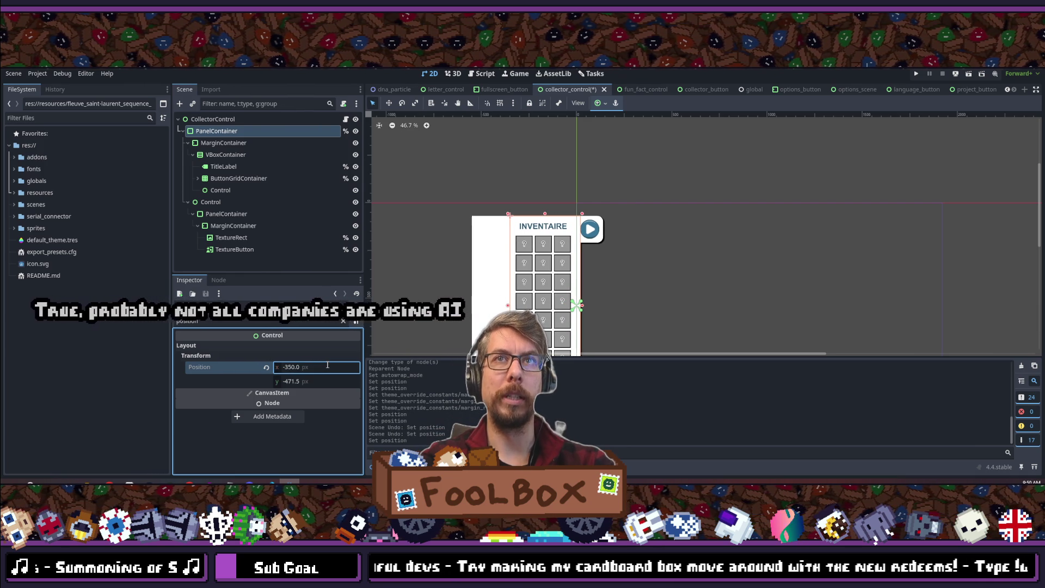
pyautogui.write('-34')
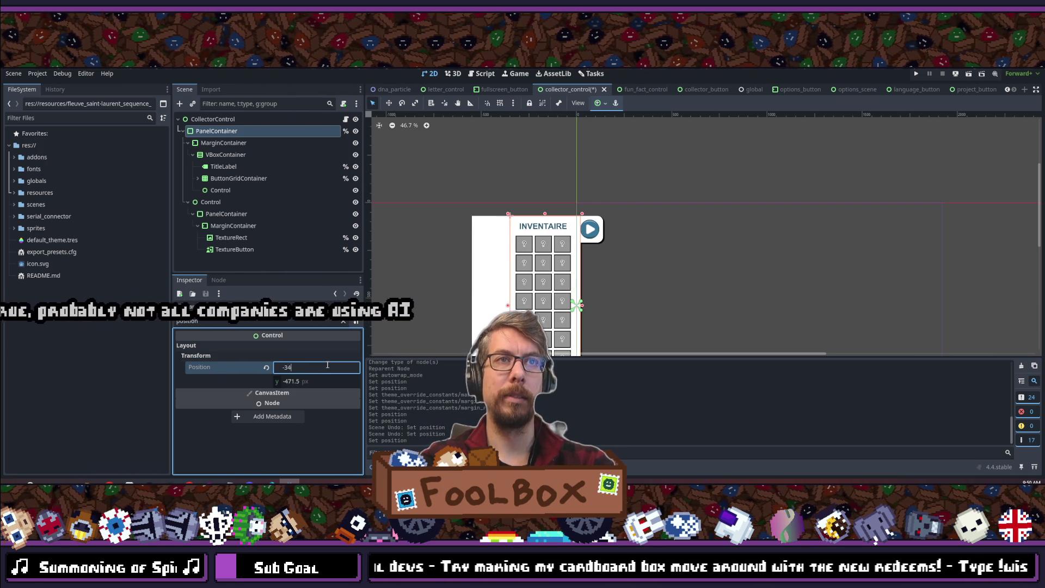
pyautogui.write('0')
pyautogui.press('Return')
# - Deselect the panel and open the CollectorControl script for editing
pyautogui.click(698, 239)
pyautogui.scroll(-3, 602, 239)
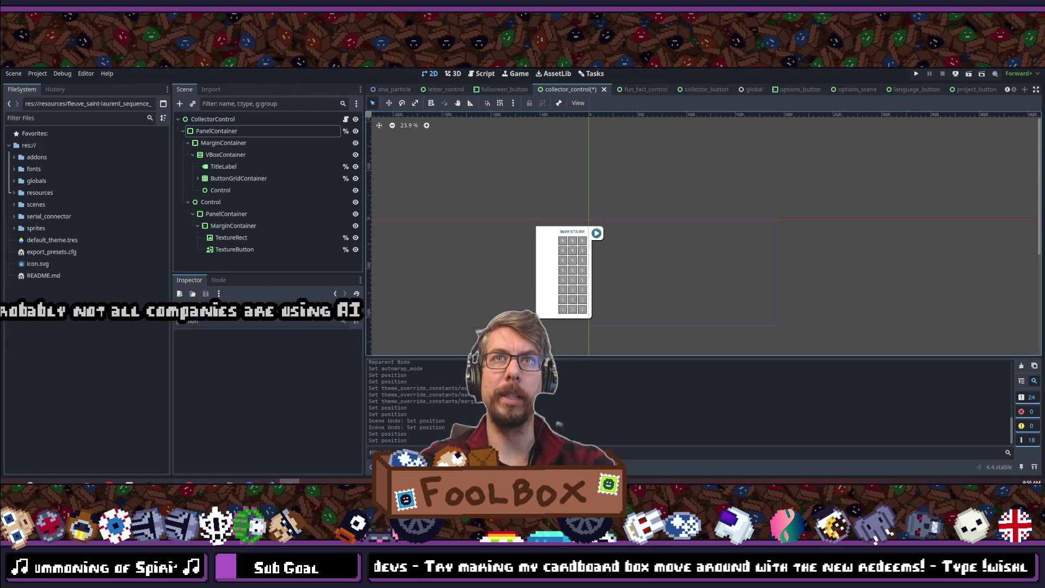
pyautogui.click(345, 119)
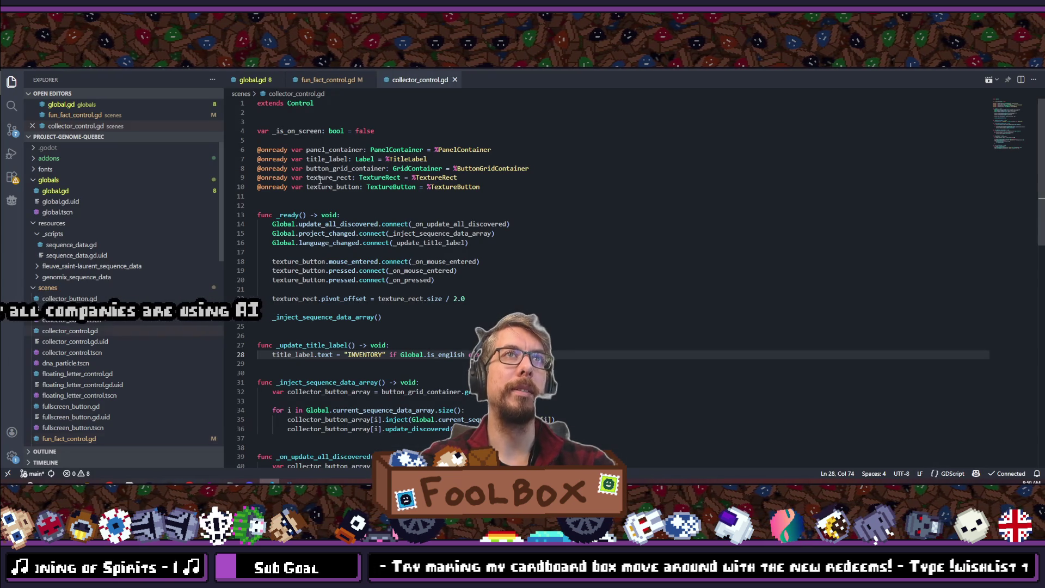
# - Change the off-screen target position on line 48 of collector_control.gd from -330 to -340
pyautogui.scroll(-2, 354, 280)
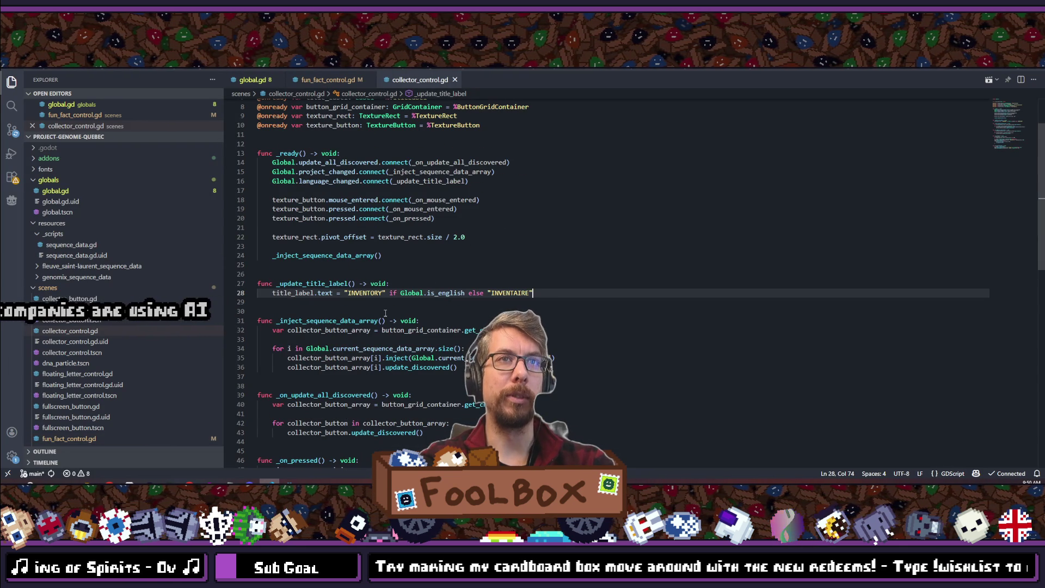
pyautogui.scroll(-8, 385, 314)
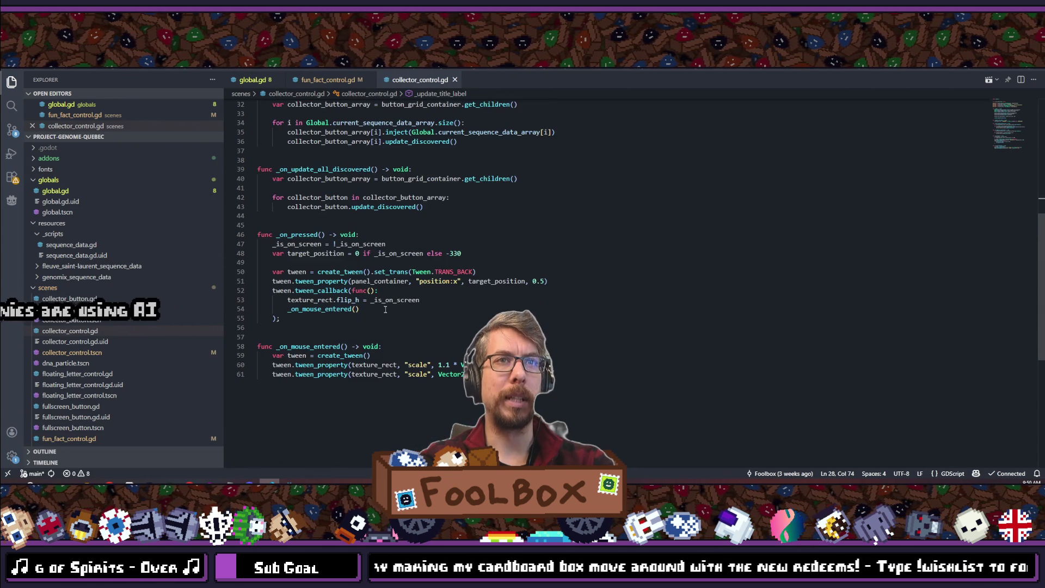
pyautogui.scroll(1, 385, 309)
pyautogui.click(468, 295)
pyautogui.press('BackSpace')
pyautogui.press('BackSpace')
pyautogui.write('40')
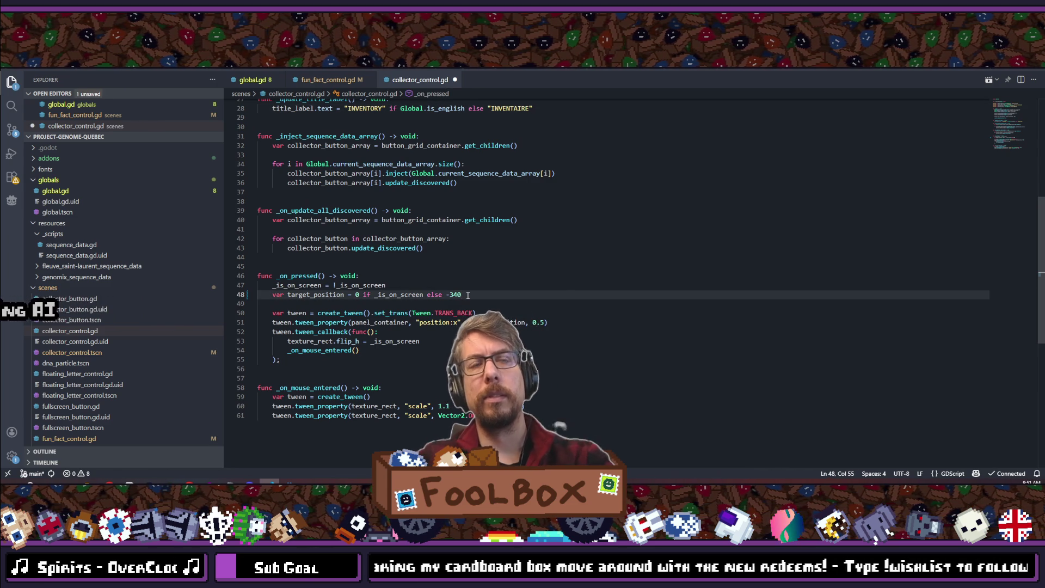
pyautogui.hotkey('alt', 'Tab')
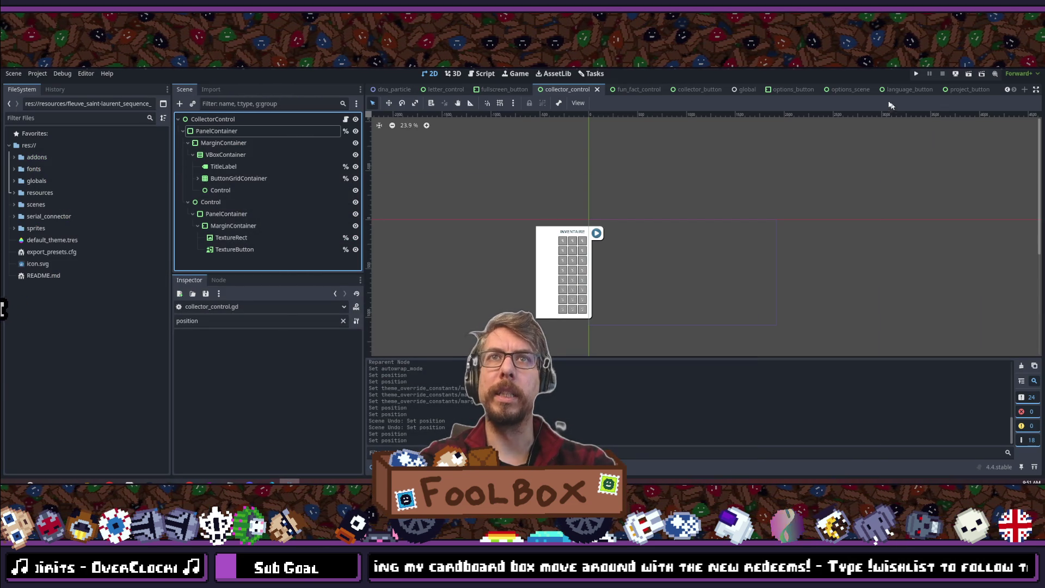
# - Select the PanelContainer node and run the project to test the game
pyautogui.click(255, 131)
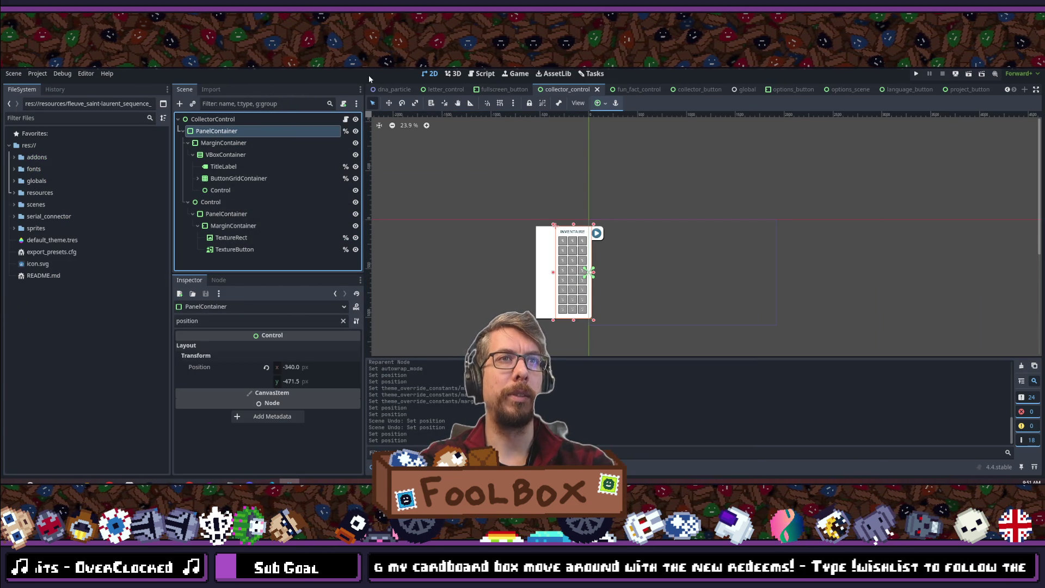
pyautogui.click(918, 75)
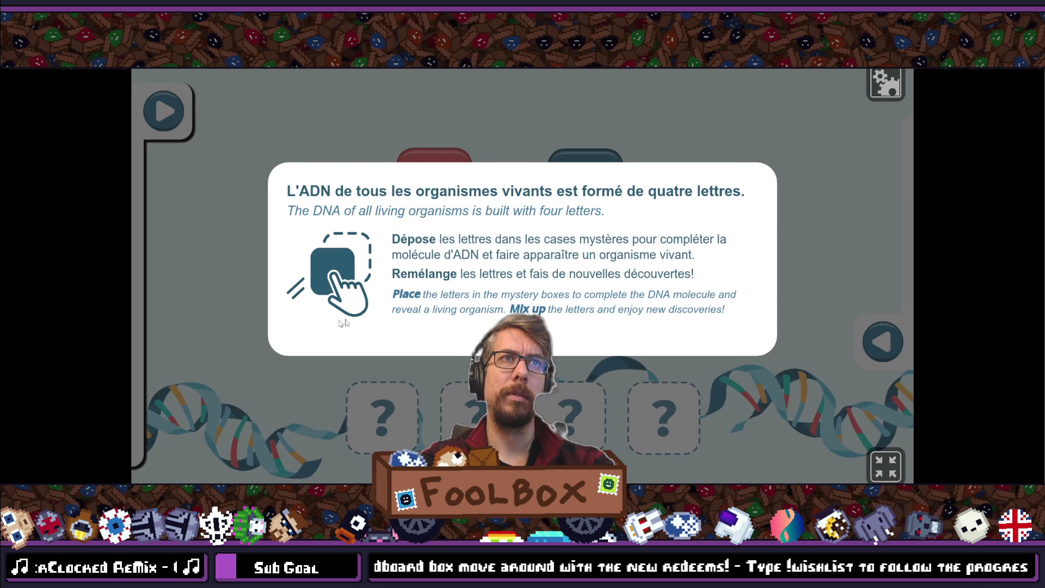
# - Dismiss the instruction popup and open and close the INVENTAIRE and Faits Amusants panels
pyautogui.click(180, 118)
pyautogui.click(164, 112)
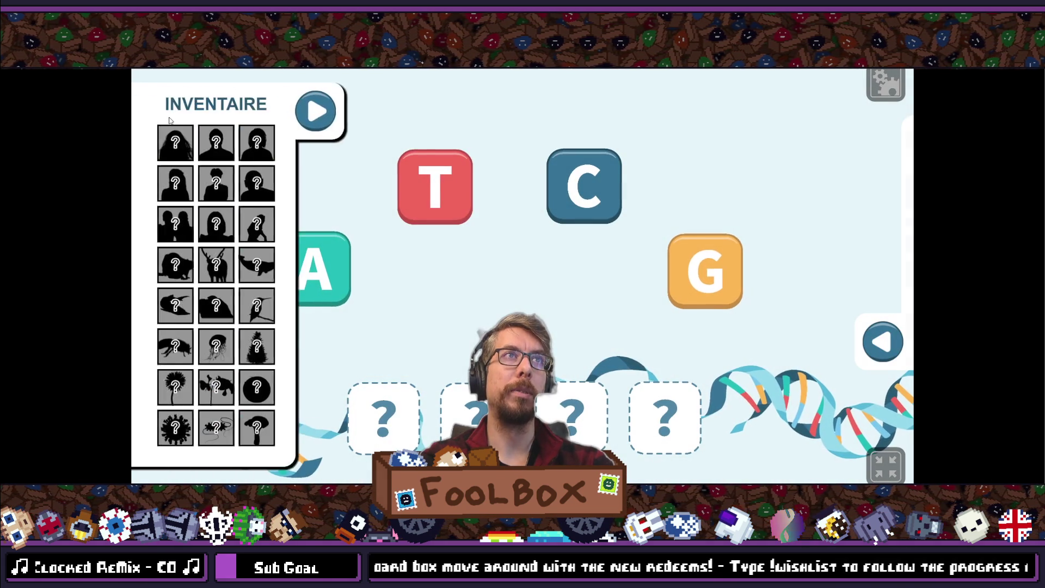
pyautogui.click(302, 110)
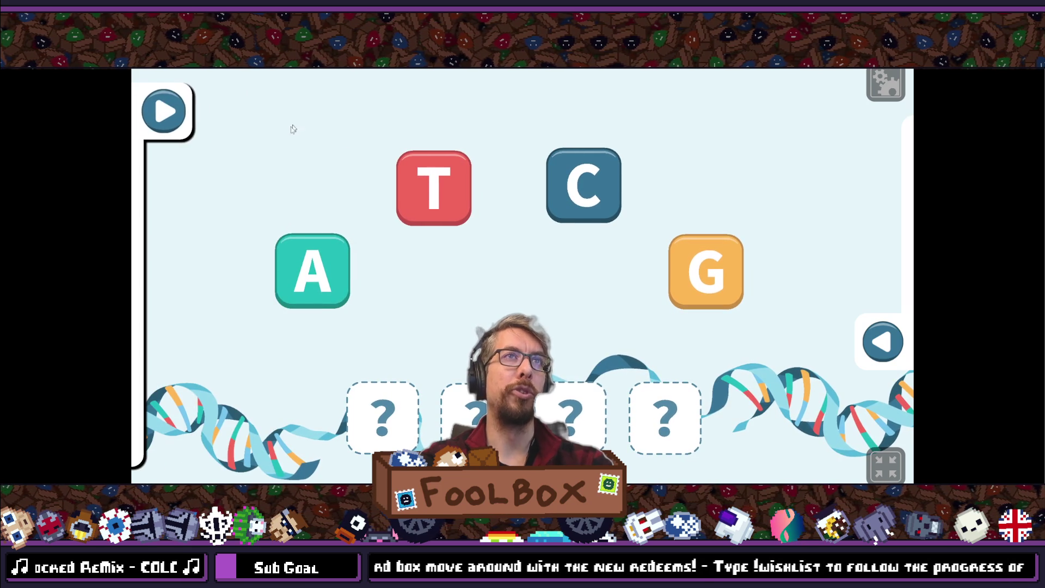
pyautogui.click(883, 342)
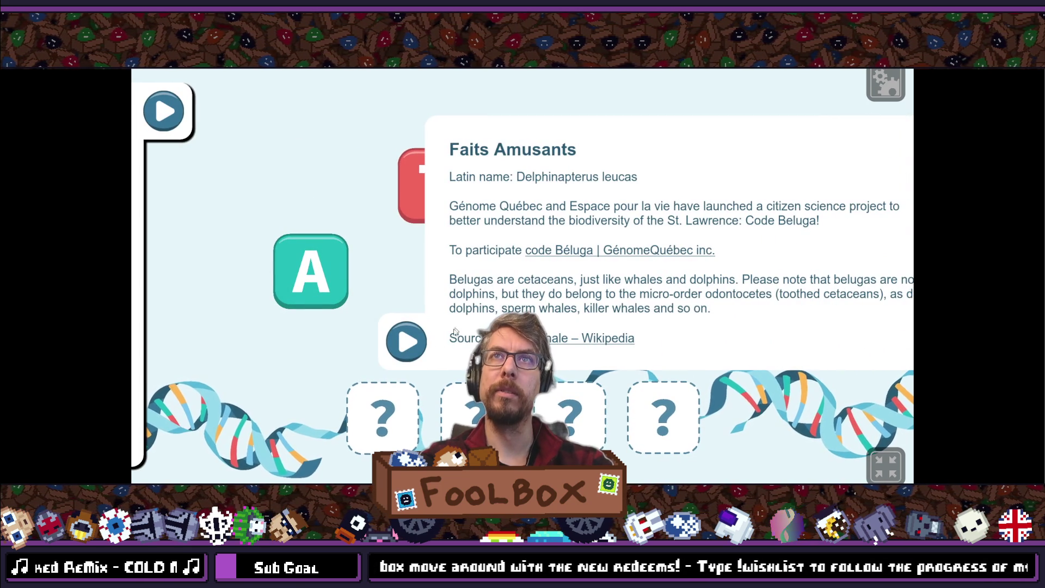
pyautogui.click(414, 343)
# - Toggle both panels twice more, then exit fullscreen and close the game
pyautogui.click(163, 111)
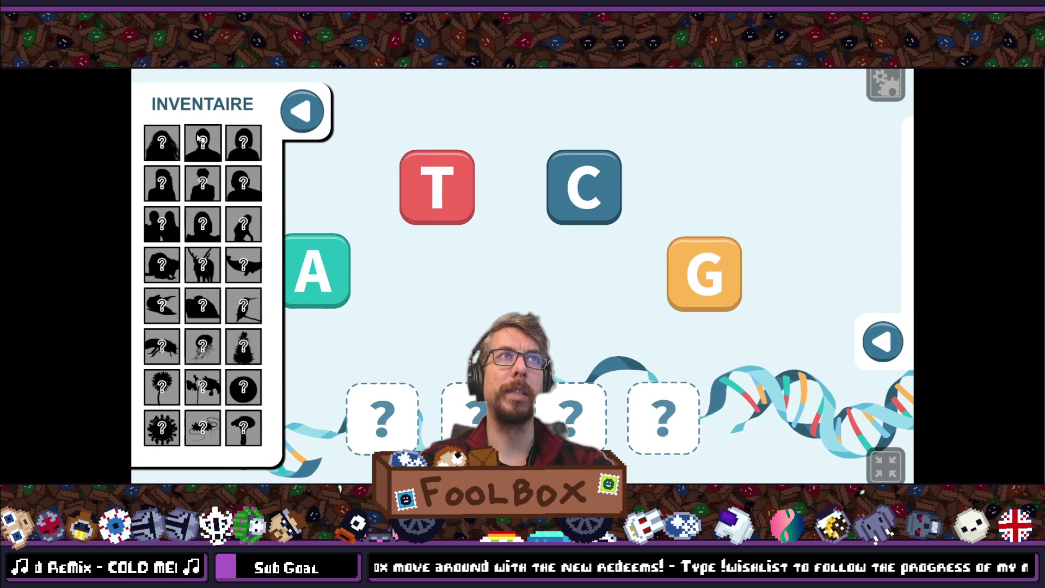
pyautogui.click(305, 112)
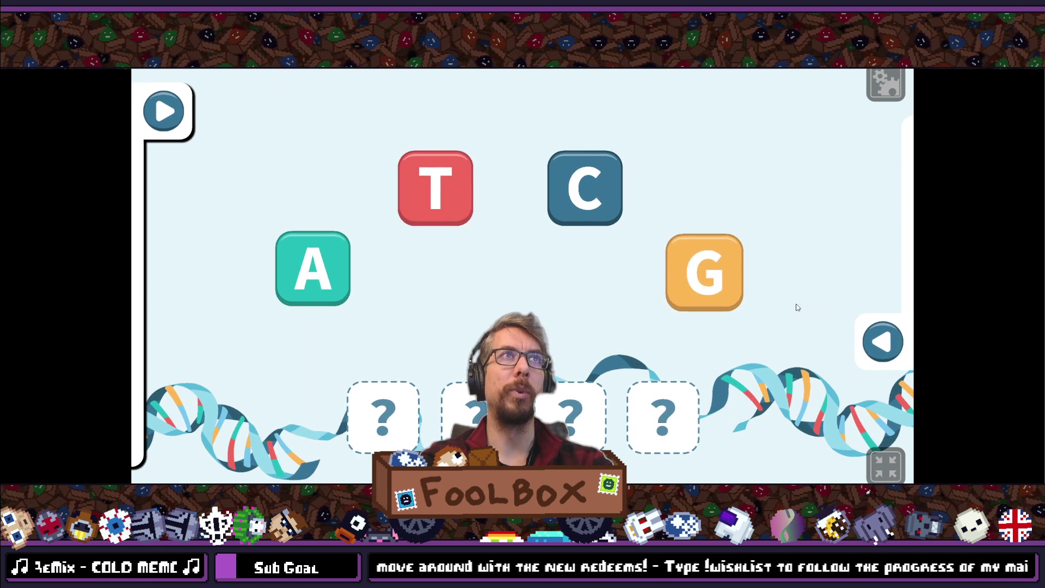
pyautogui.click(879, 341)
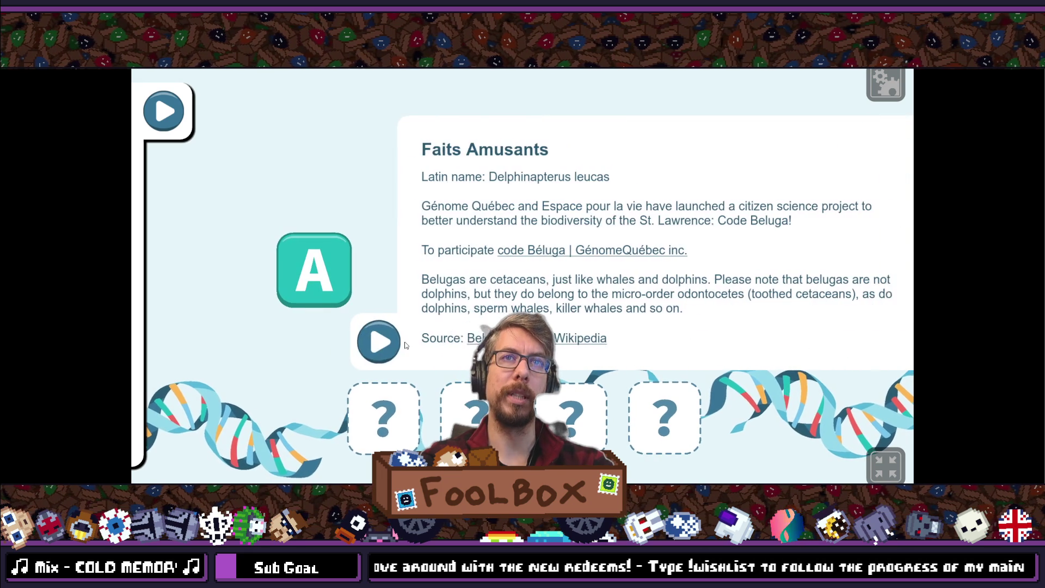
pyautogui.click(398, 342)
pyautogui.click(163, 111)
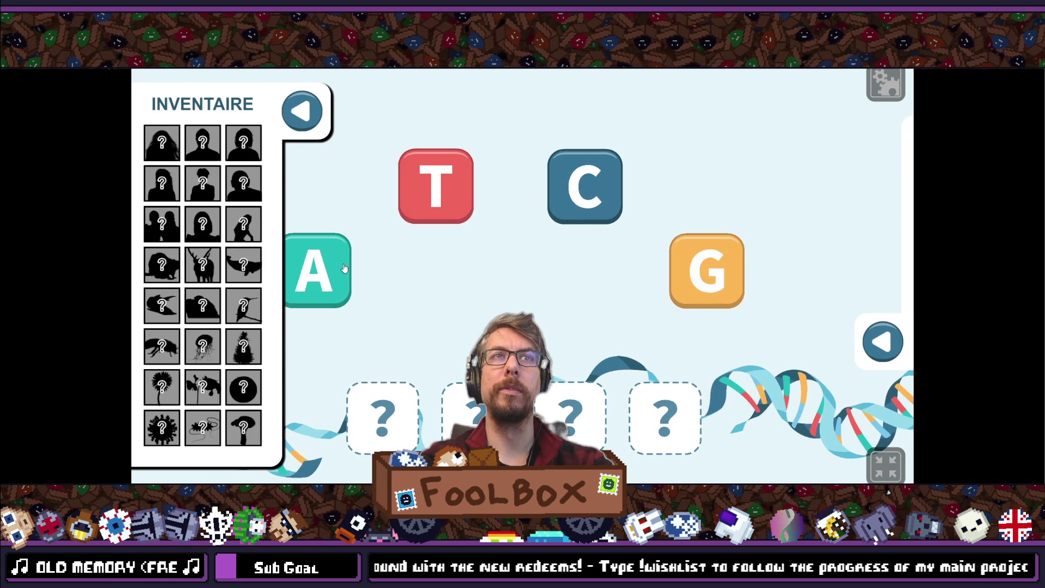
pyautogui.click(301, 112)
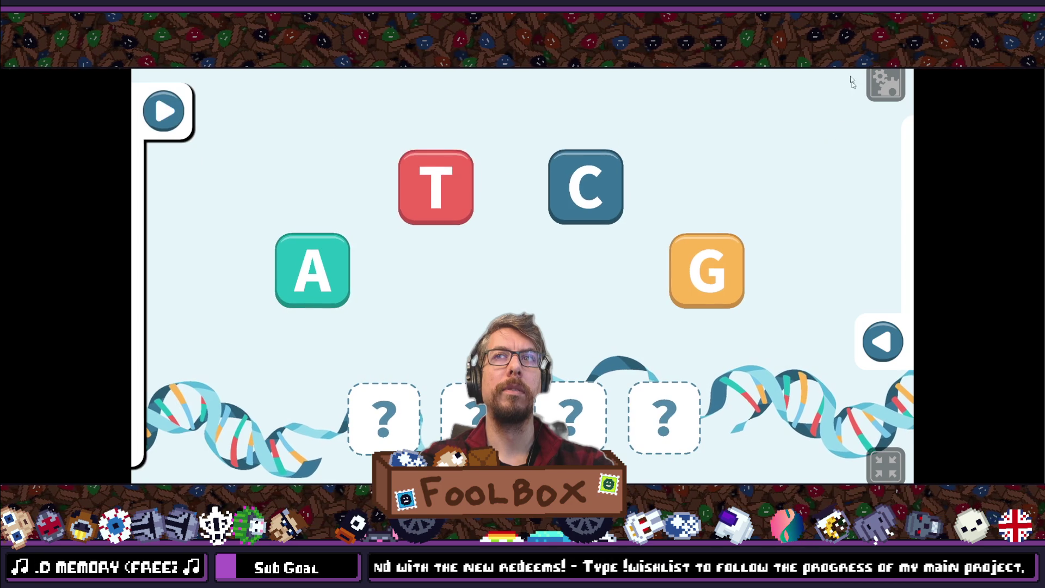
pyautogui.press('F11')
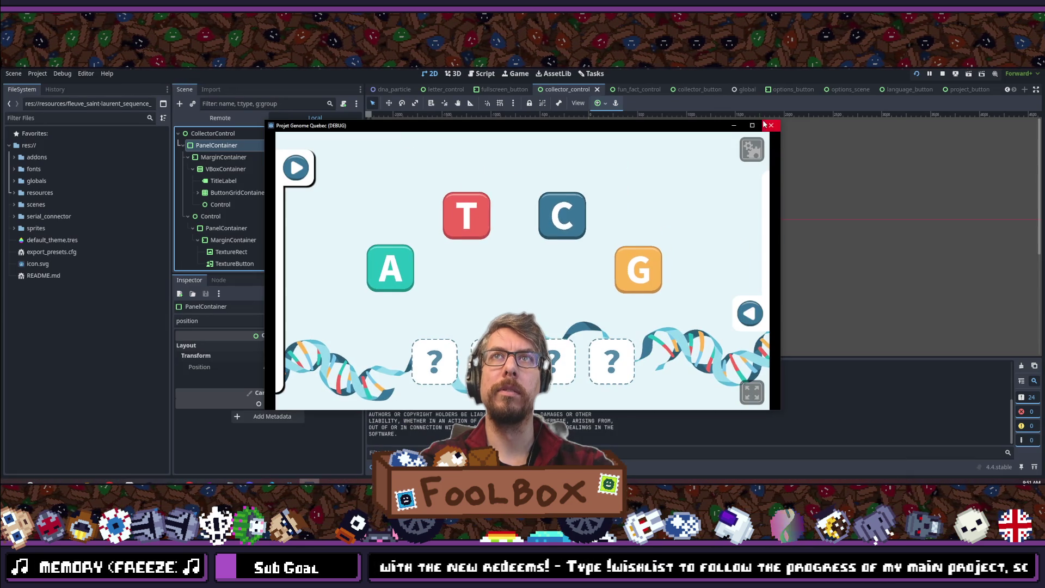
pyautogui.click(769, 129)
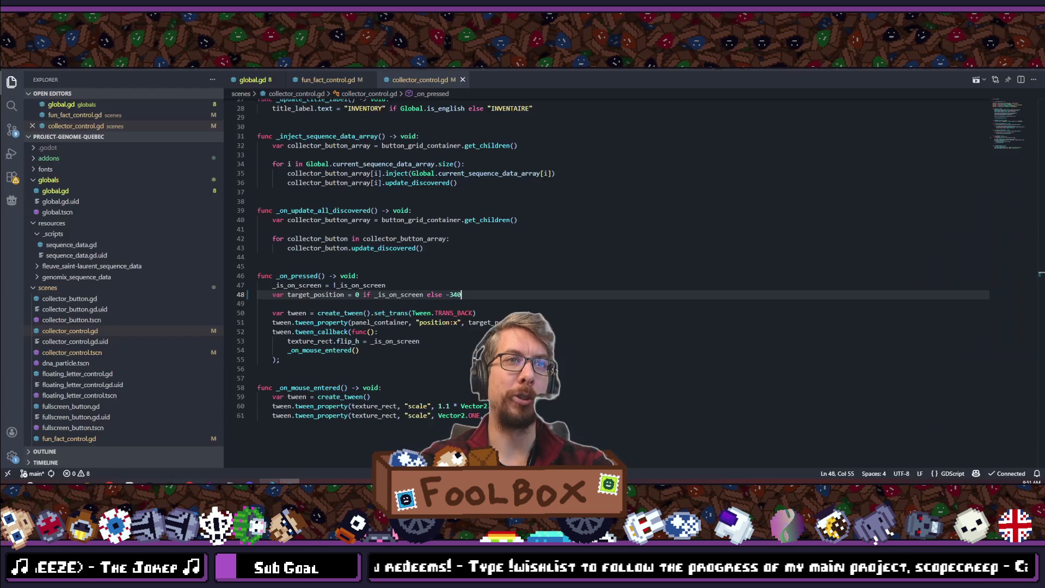
pyautogui.click(270, 482)
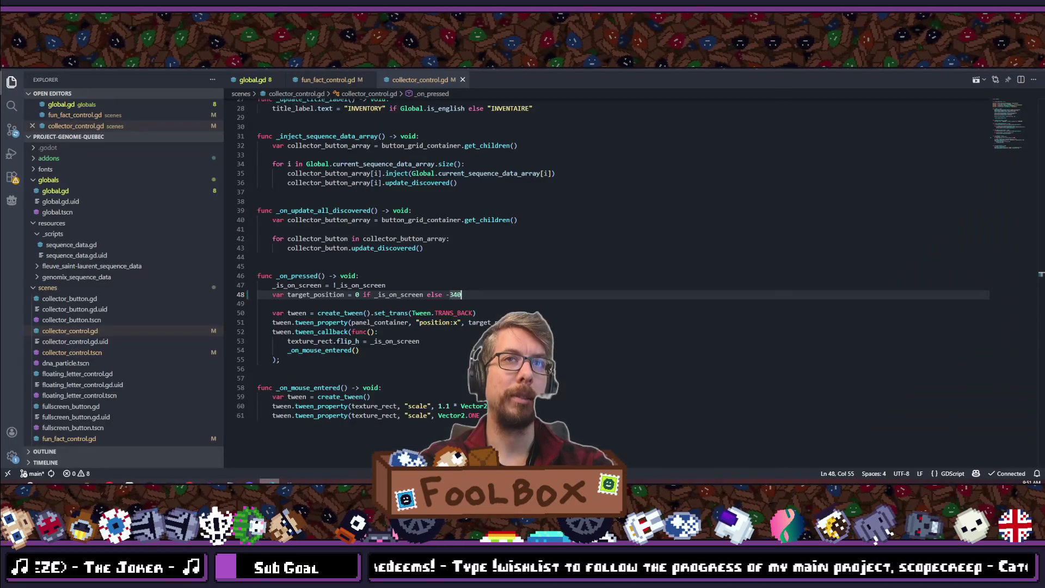
pyautogui.scroll(6, 436, 329)
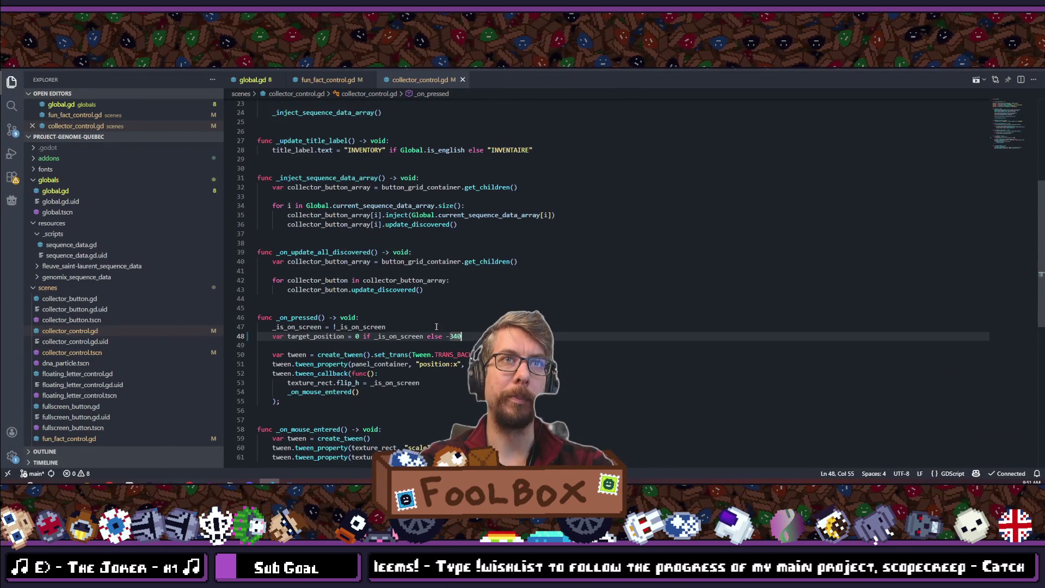
pyautogui.scroll(3, 436, 328)
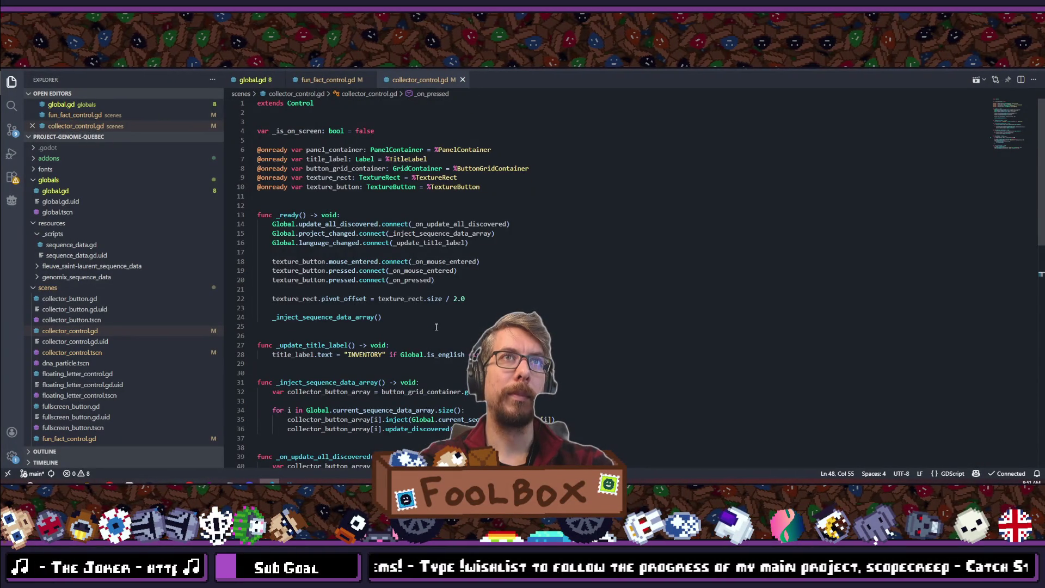
pyautogui.scroll(-10, 436, 328)
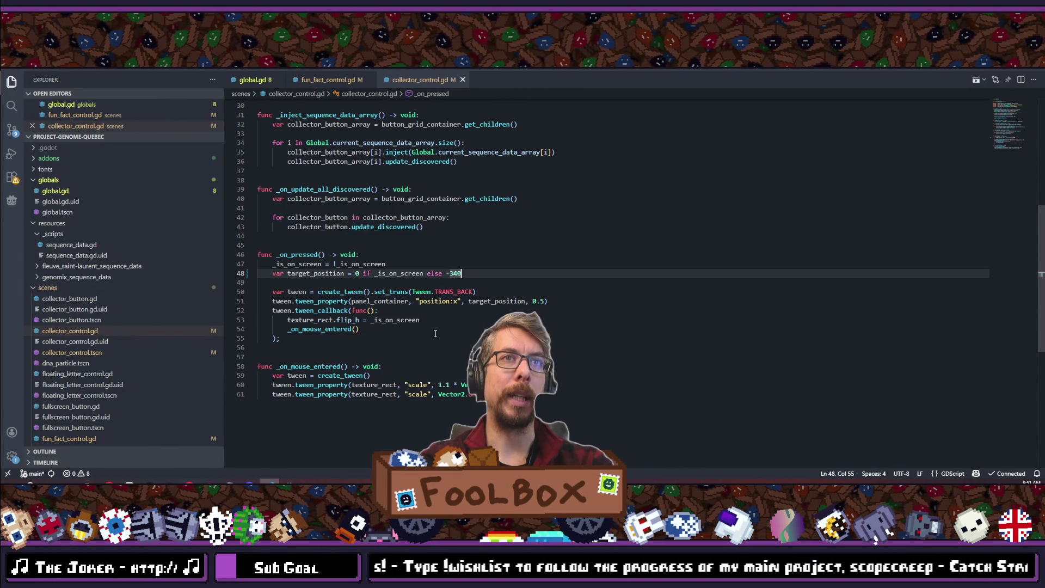
pyautogui.scroll(-3, 435, 334)
pyautogui.scroll(13, 435, 333)
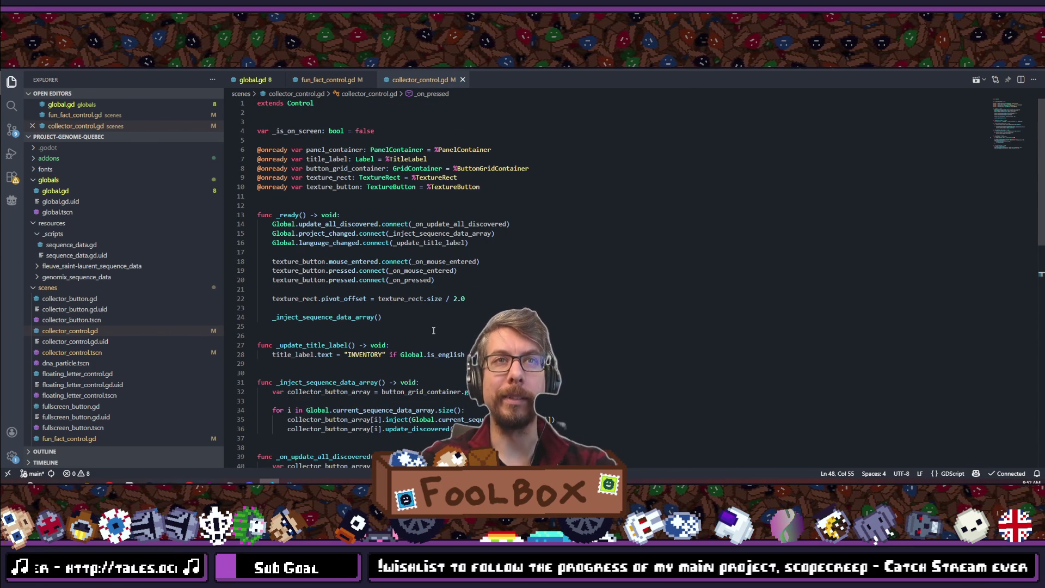
pyautogui.scroll(-10, 434, 330)
pyautogui.scroll(10, 377, 321)
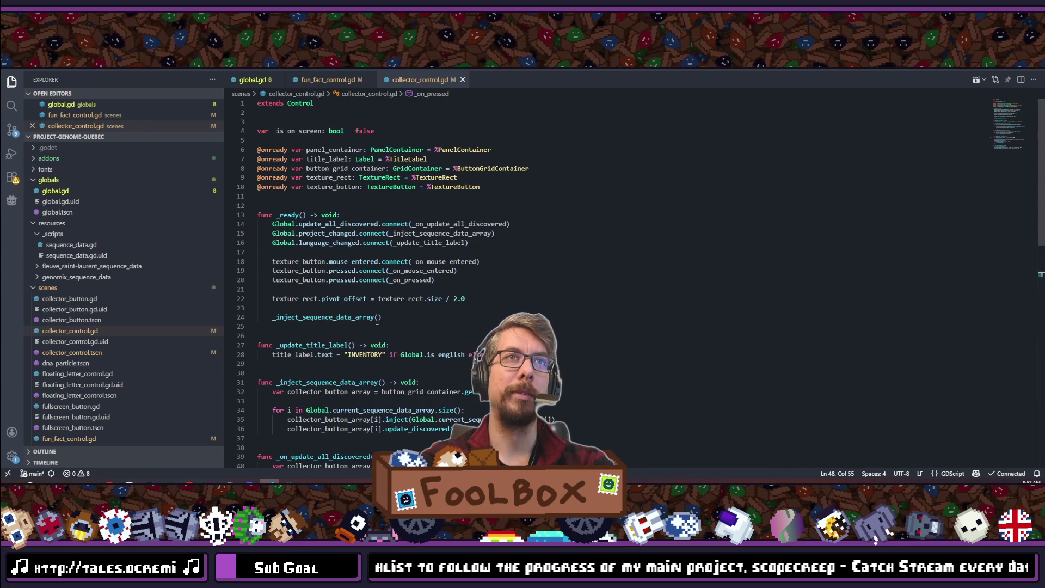
pyautogui.scroll(-12, 376, 322)
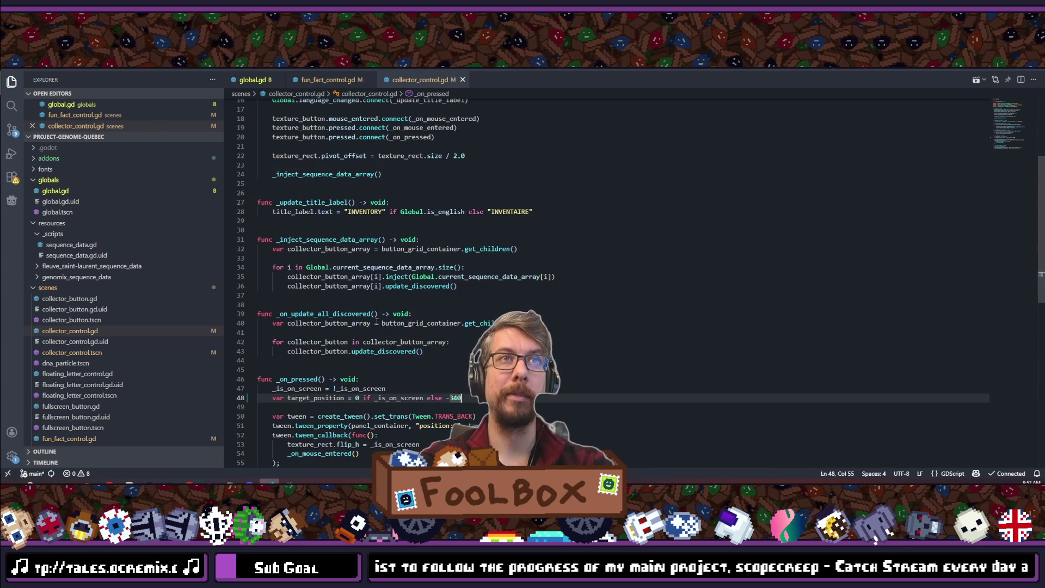
pyautogui.scroll(3, 427, 324)
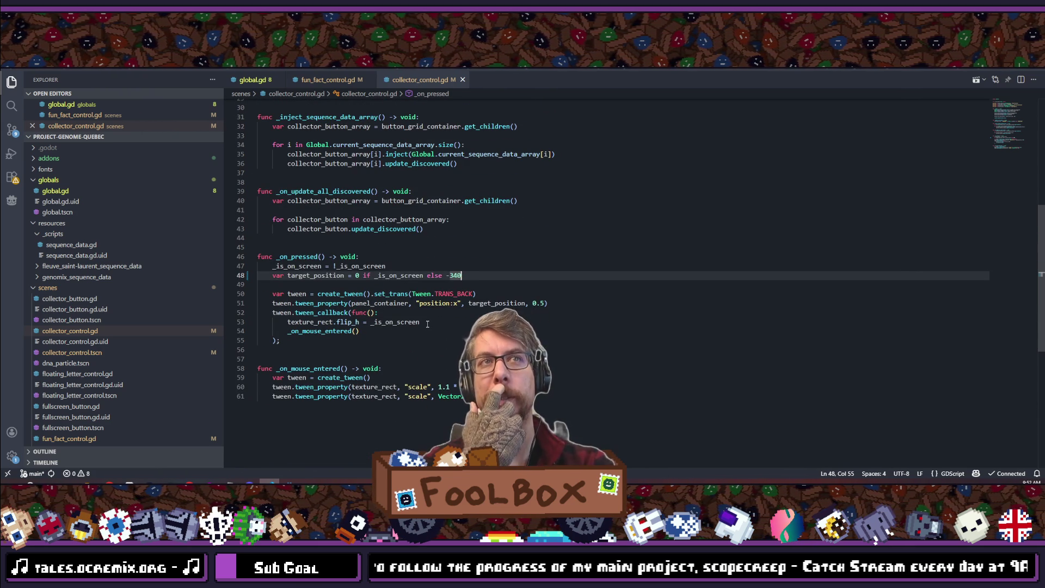
pyautogui.scroll(10, 428, 324)
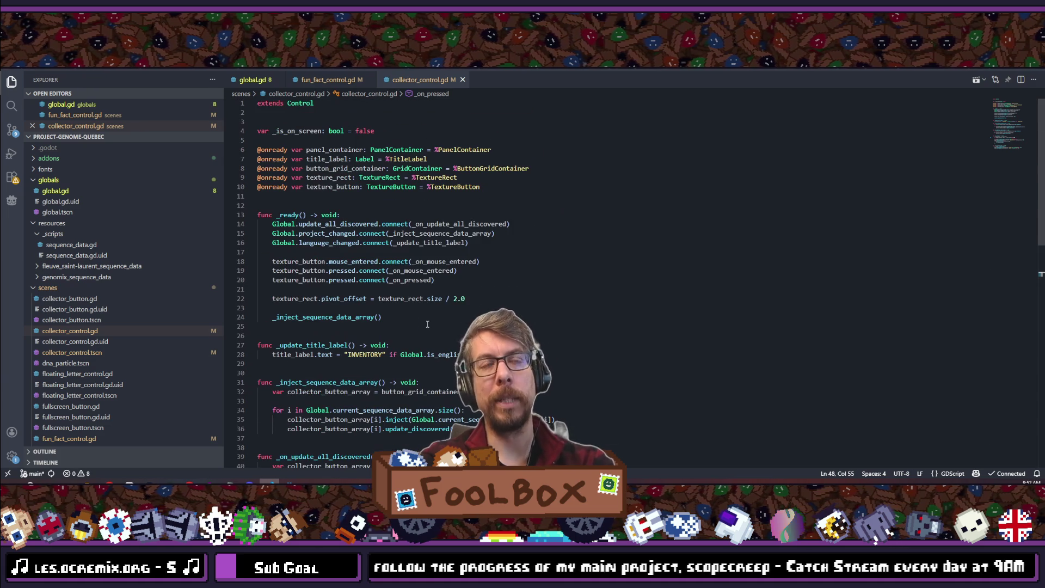
pyautogui.hotkey('ctrl', 'p')
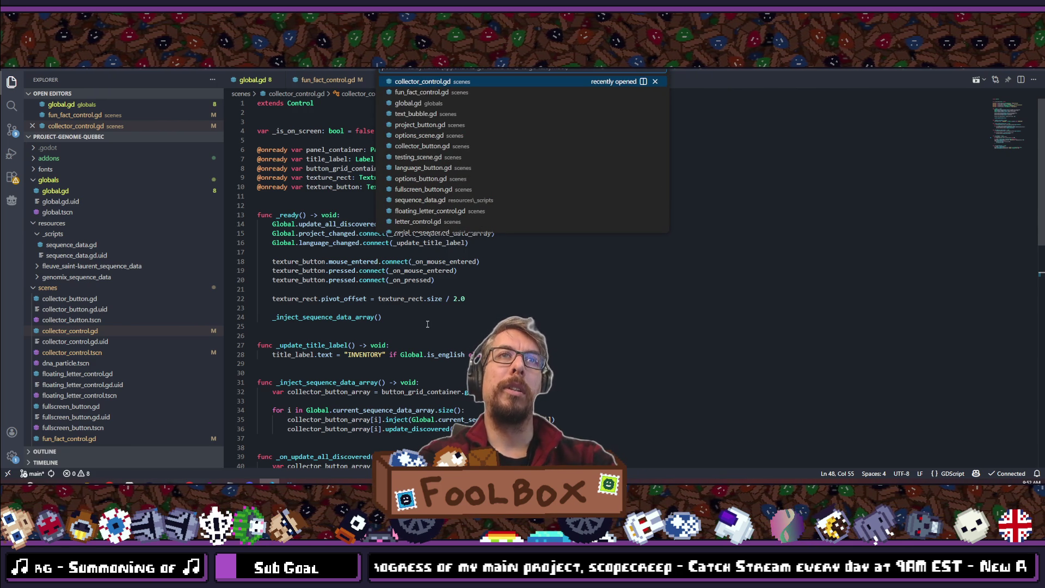
pyautogui.press('Return')
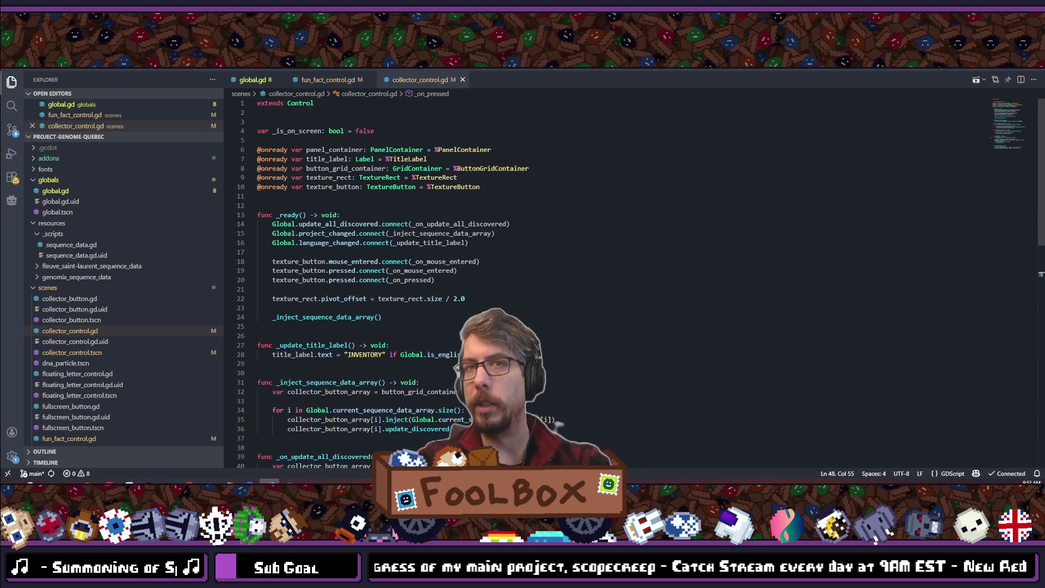
pyautogui.hotkey('alt', 'Tab')
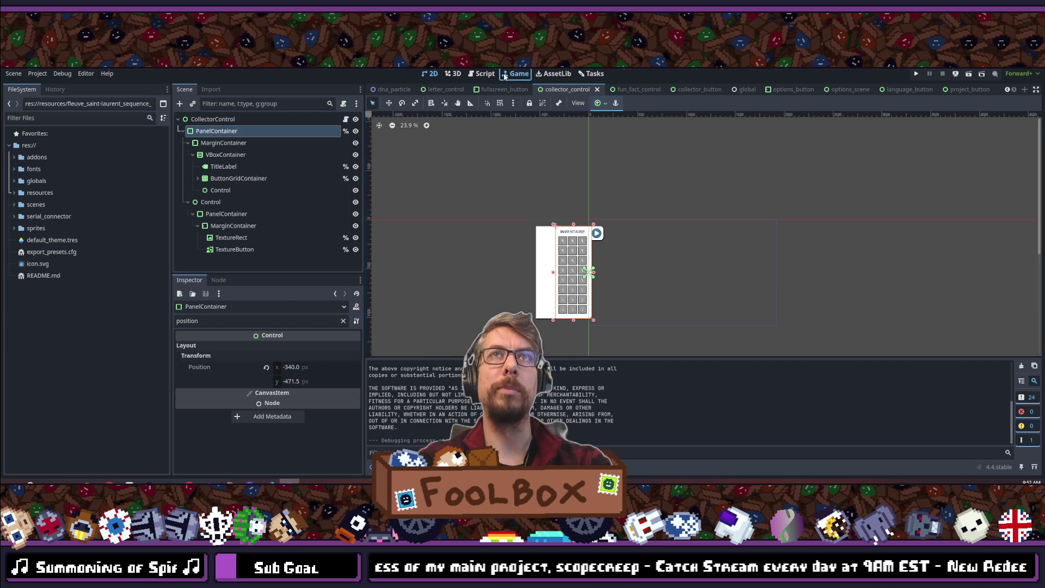
# - On the Tasks board, drag the Horizontal Title card from Doing into Done
pyautogui.click(504, 75)
pyautogui.hotkey('ctrl', 'F3')
pyautogui.click(587, 75)
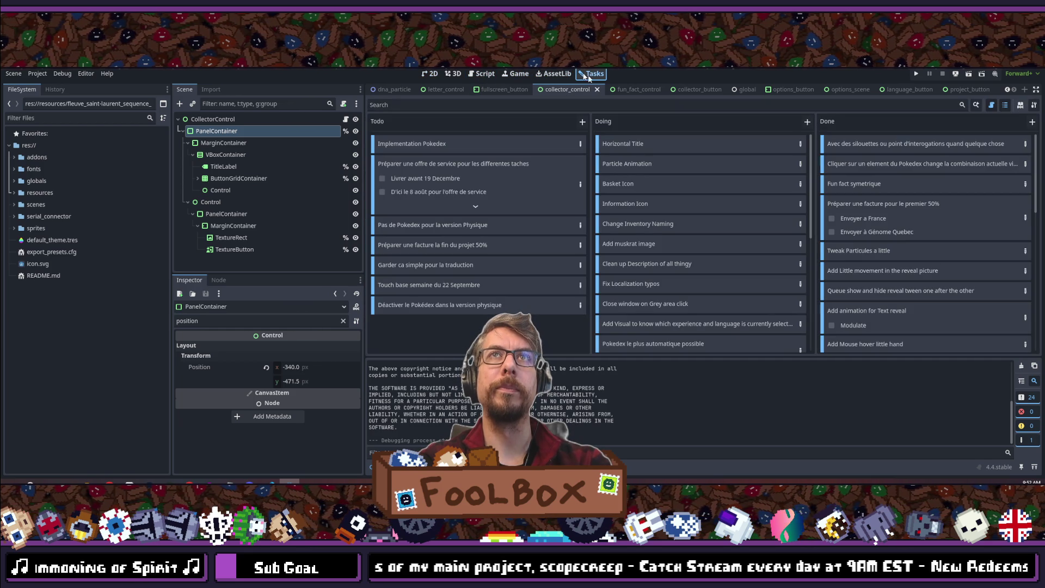
pyautogui.moveTo(860, 144)
pyautogui.mouseDown()
pyautogui.moveTo(886, 140)
pyautogui.moveTo(865, 144)
pyautogui.mouseUp()
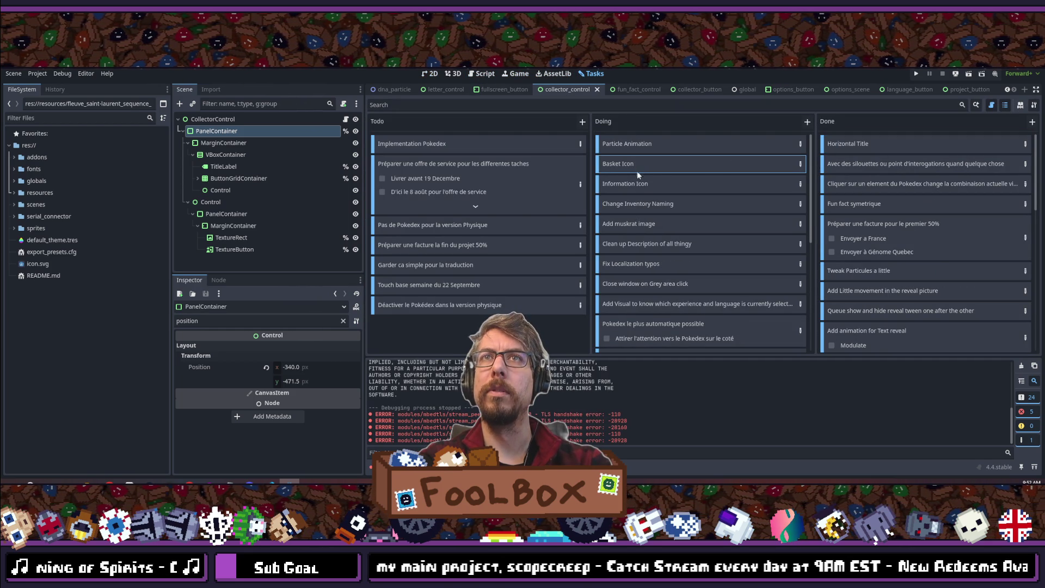
pyautogui.click(639, 186)
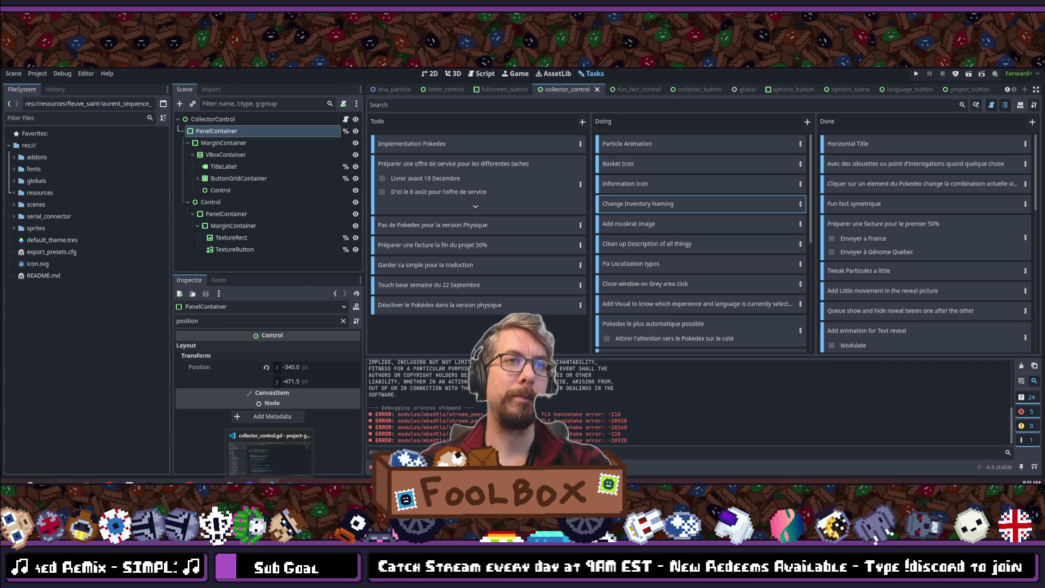
pyautogui.click(276, 480)
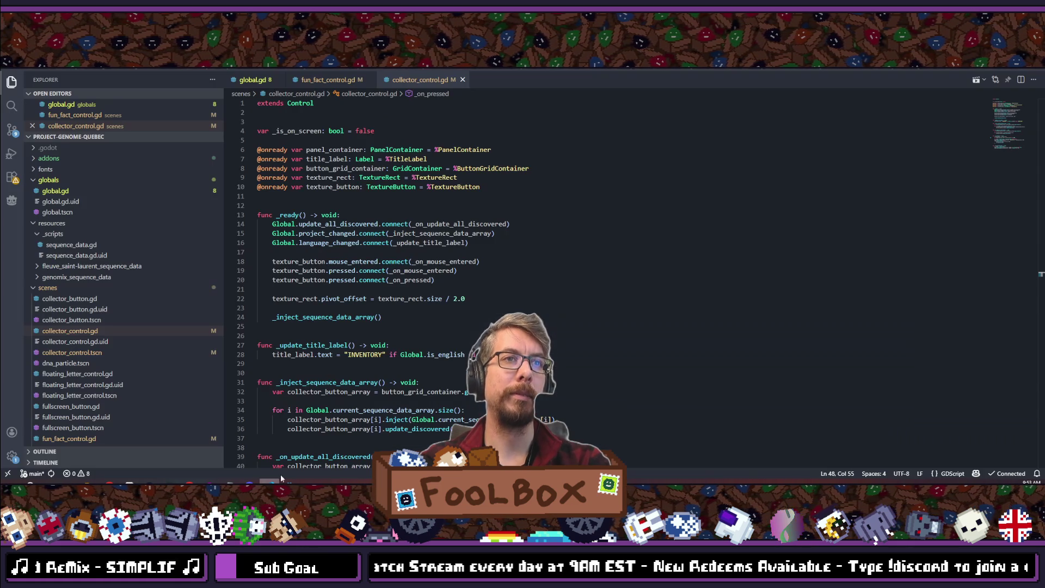
# - Replace INVENTORY with 'My inventory' in the title assignment on line 28
pyautogui.click(363, 354)
pyautogui.doubleClick(363, 355)
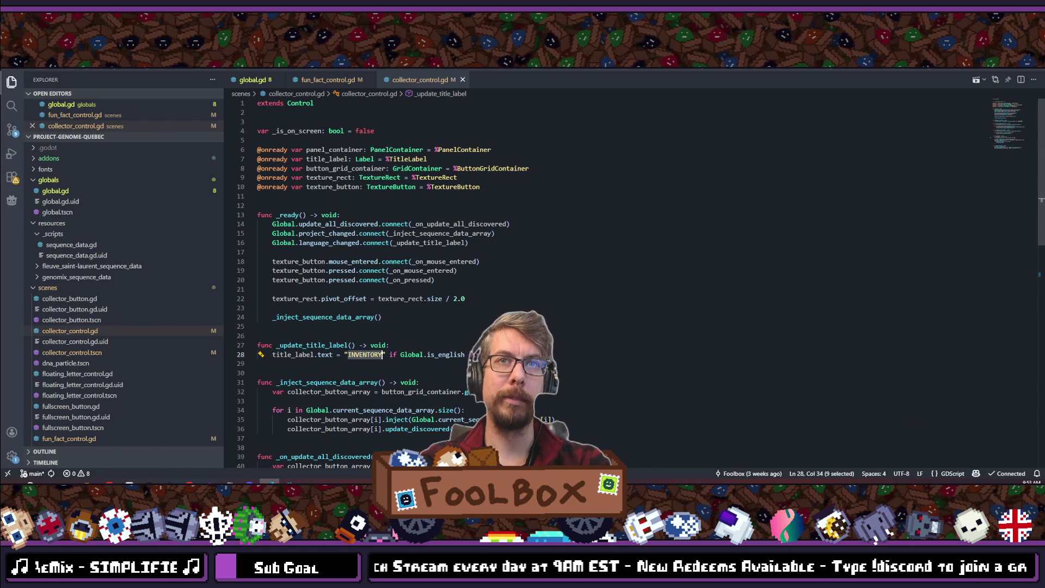
pyautogui.write('IN')
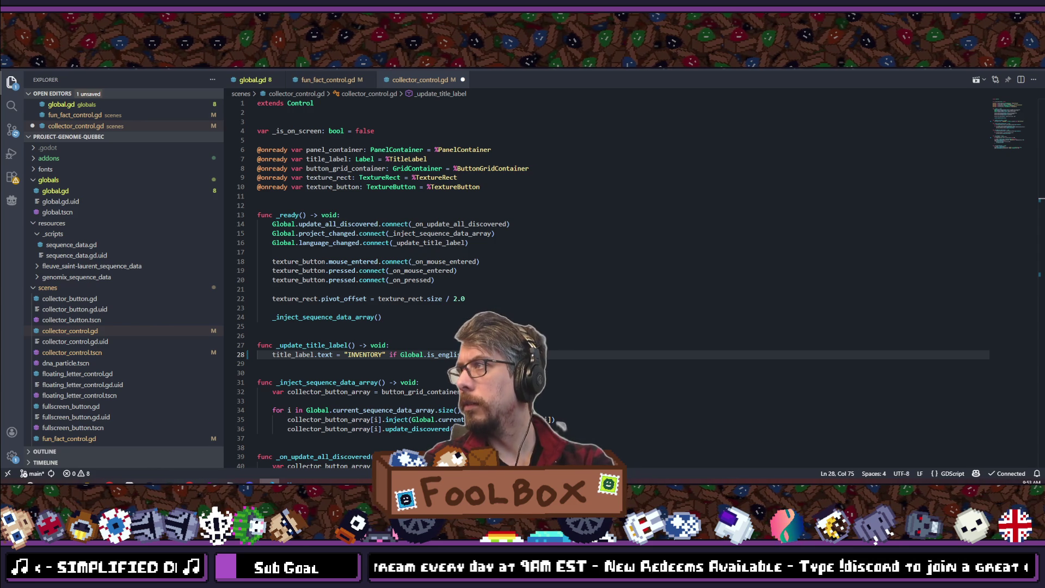
pyautogui.doubleClick(359, 354)
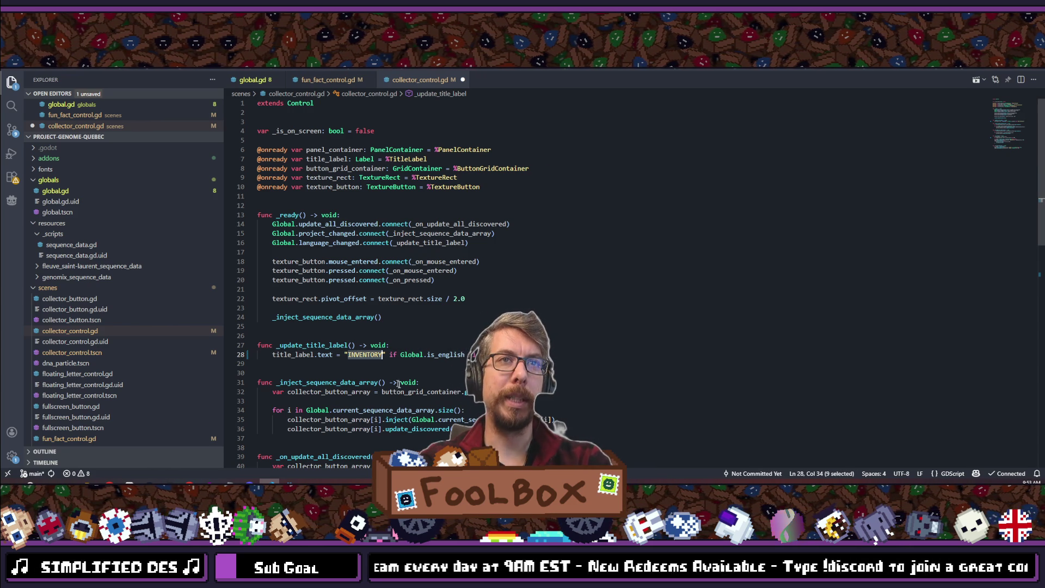
pyautogui.write('My Inventory')
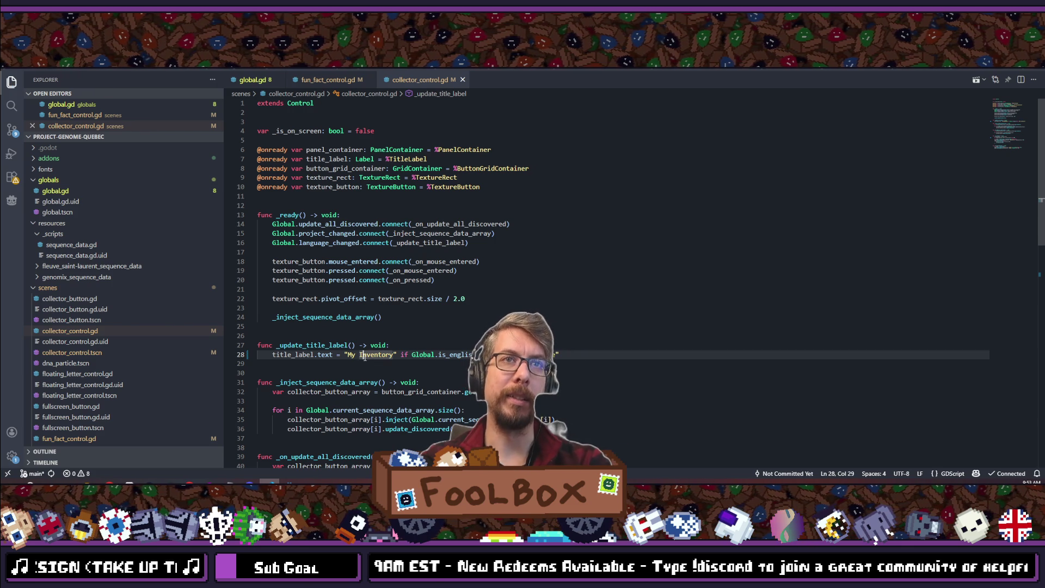
pyautogui.press('BackSpace')
pyautogui.write('i')
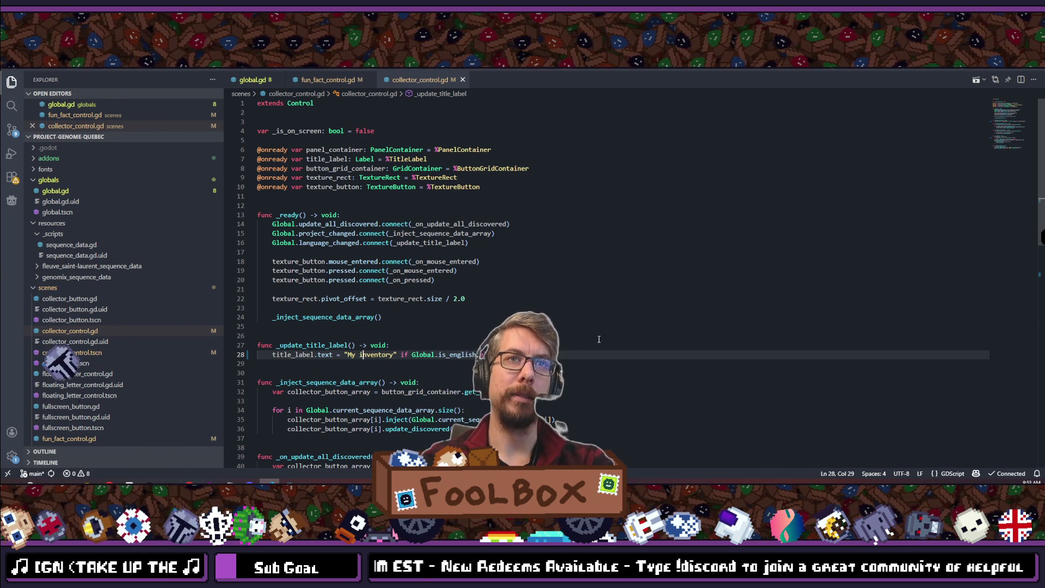
# - Review line 28's title assignment, now 'My inventory' / 'Mon inventaire'
pyautogui.click(587, 355)
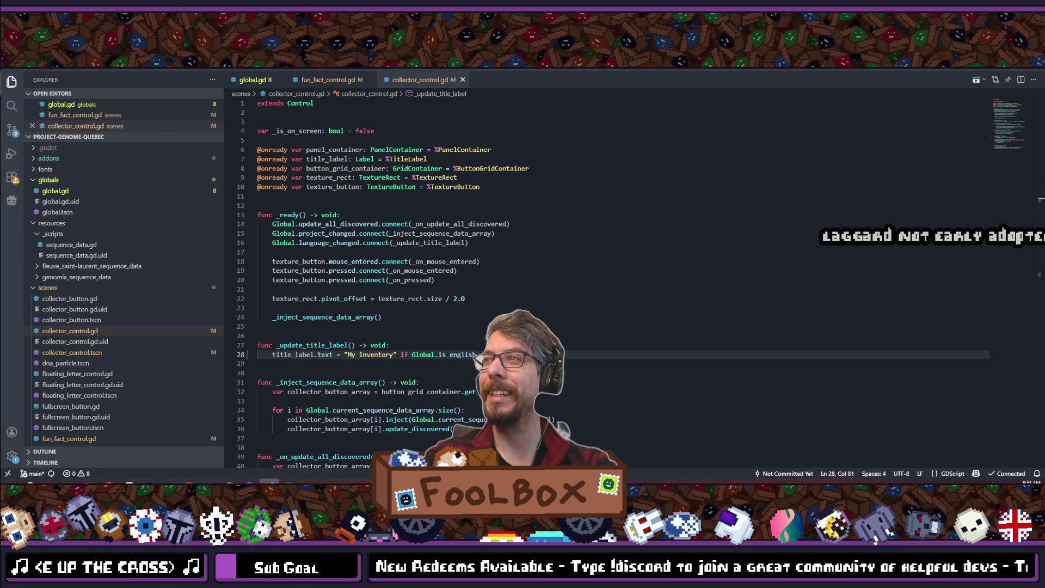
pyautogui.moveTo(604, 354); pyautogui.dragTo(272, 354)
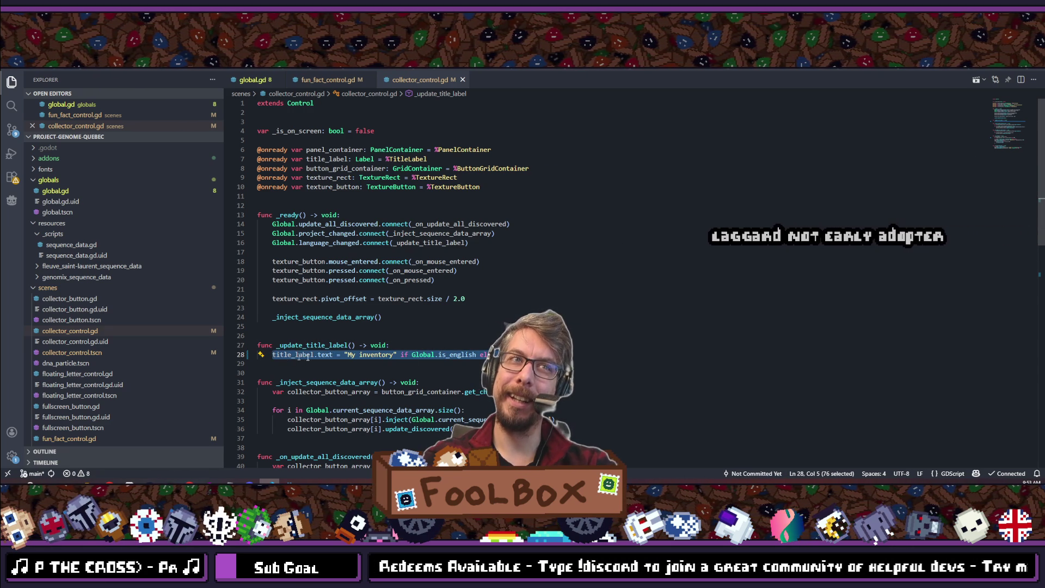
pyautogui.press('End')
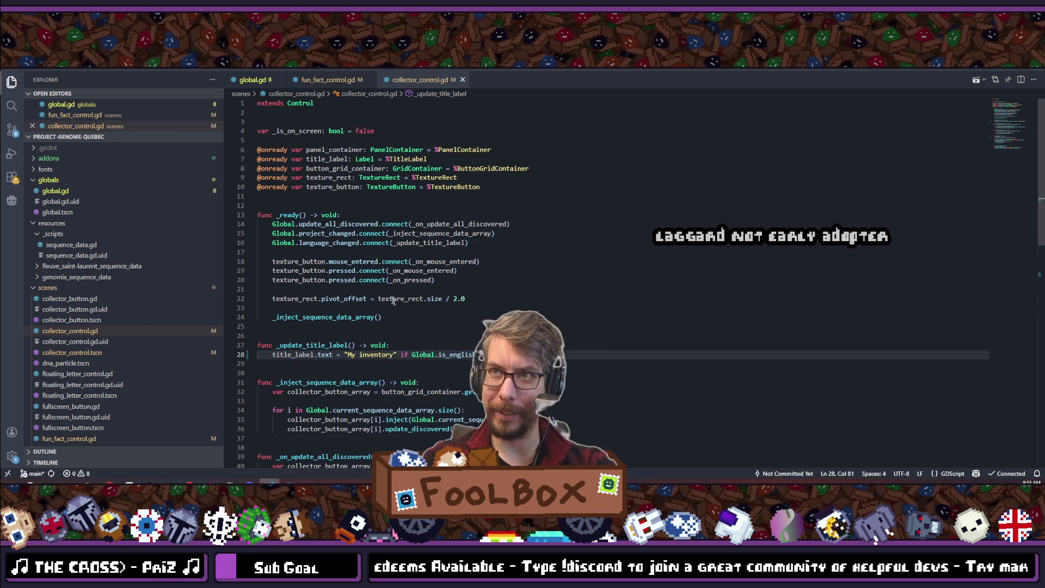
pyautogui.scroll(-3, 392, 300)
pyautogui.scroll(-5, 393, 300)
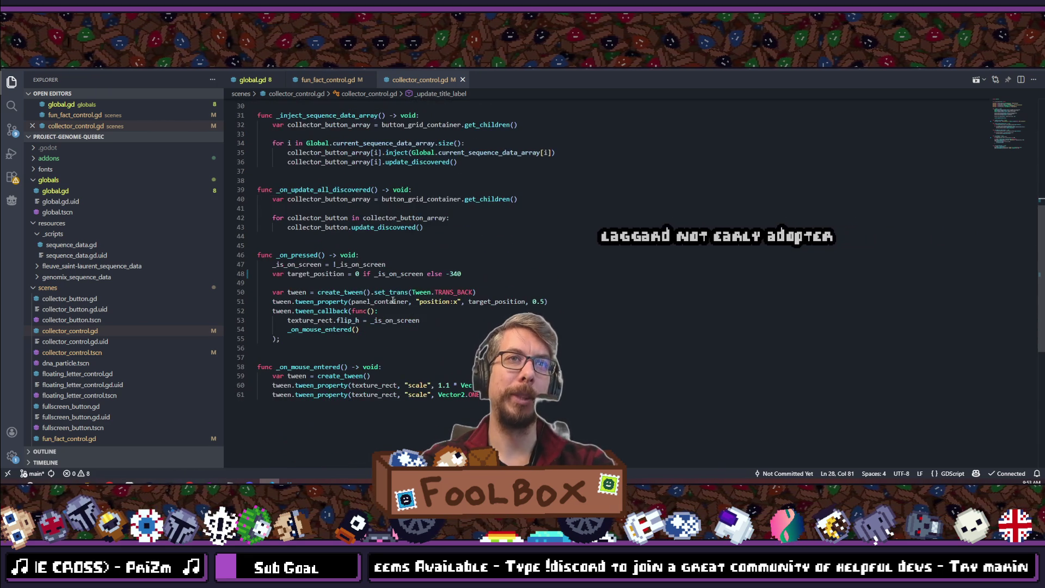
pyautogui.scroll(7, 393, 300)
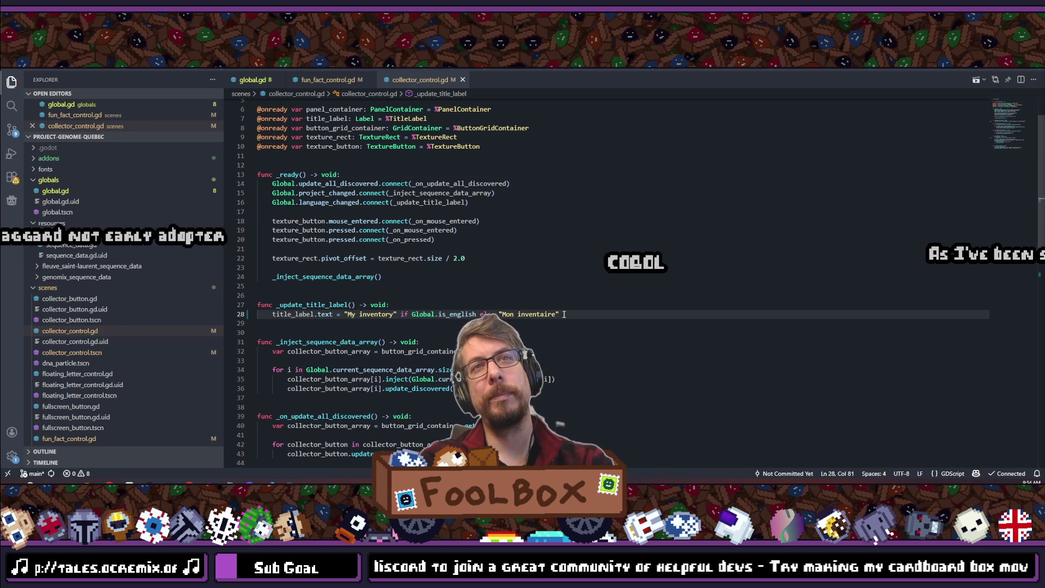
# - Select and review both title strings on line 28
pyautogui.moveTo(406, 322); pyautogui.dragTo(481, 314)
pyautogui.moveTo(559, 314); pyautogui.dragTo(345, 314)
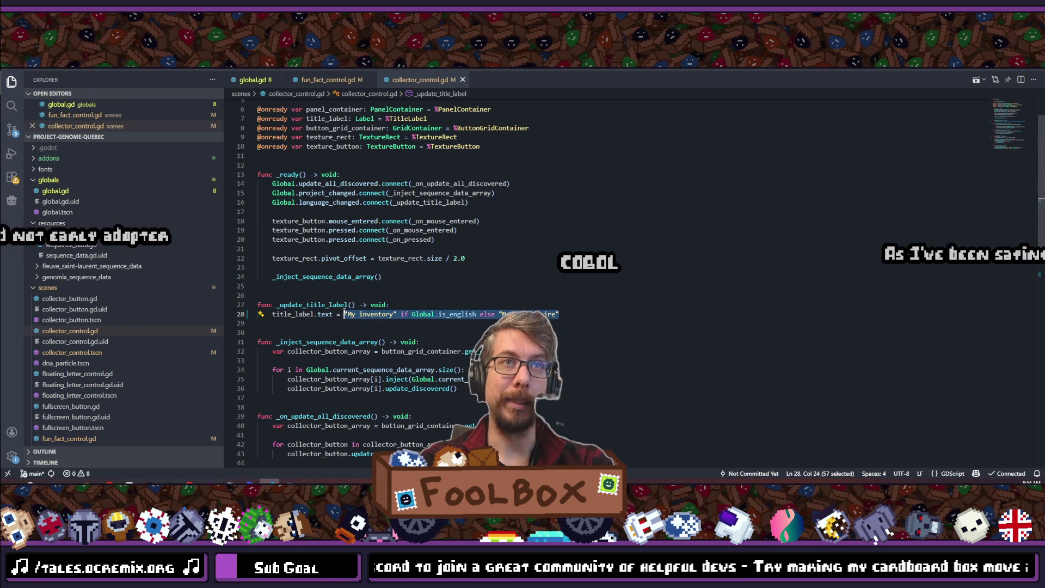
pyautogui.scroll(-10, 511, 299)
pyautogui.scroll(9, 454, 300)
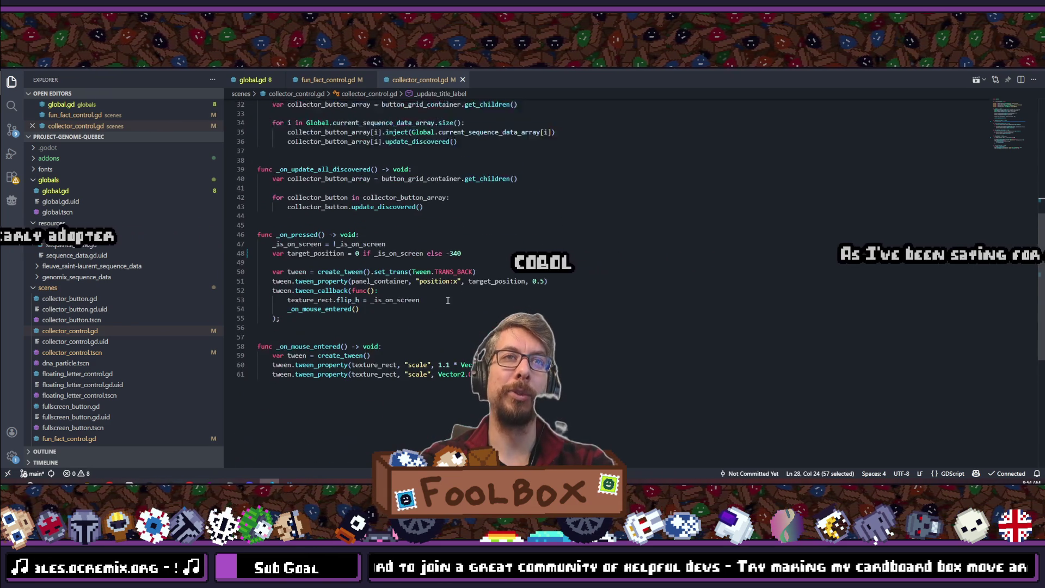
pyautogui.scroll(3, 454, 300)
pyautogui.moveTo(559, 314); pyautogui.dragTo(348, 314)
pyautogui.scroll(2, 348, 314)
# - Browse the recently opened files list, then switch back to Godot
pyautogui.hotkey('ctrl', 'p')
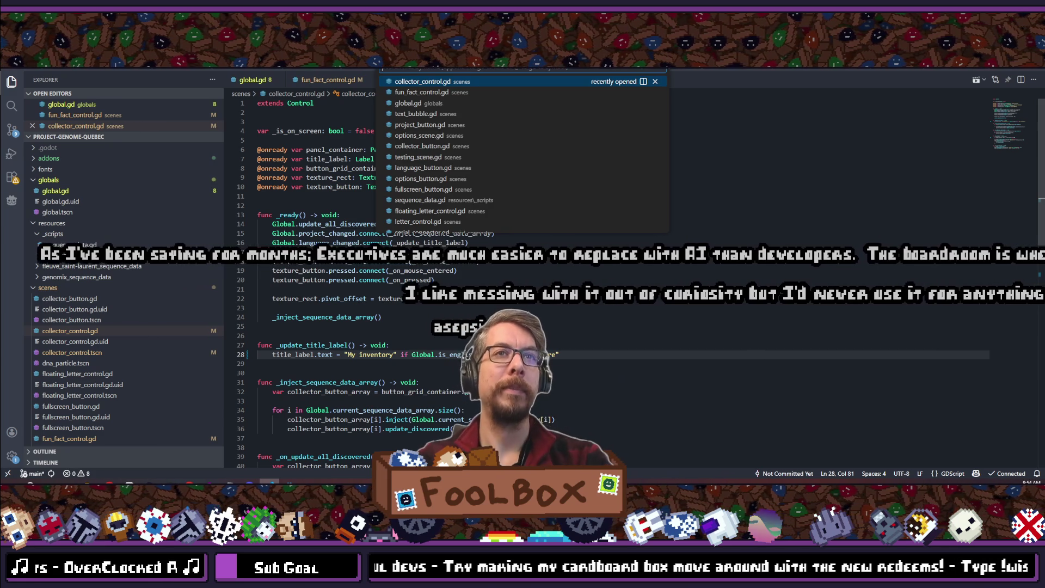
pyautogui.press('Escape')
pyautogui.scroll(-2, 557, 422)
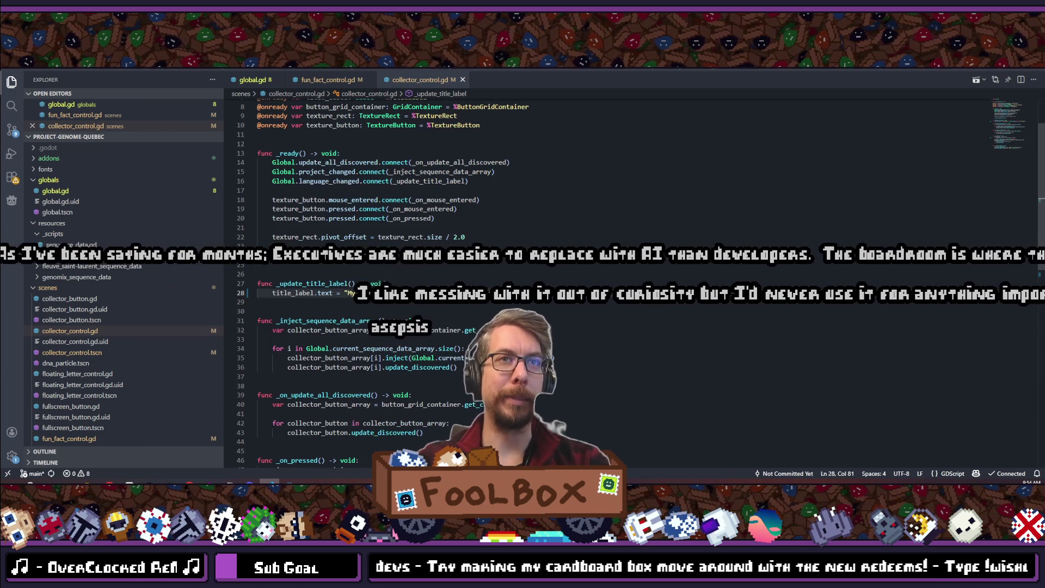
pyautogui.hotkey('alt', 'Tab')
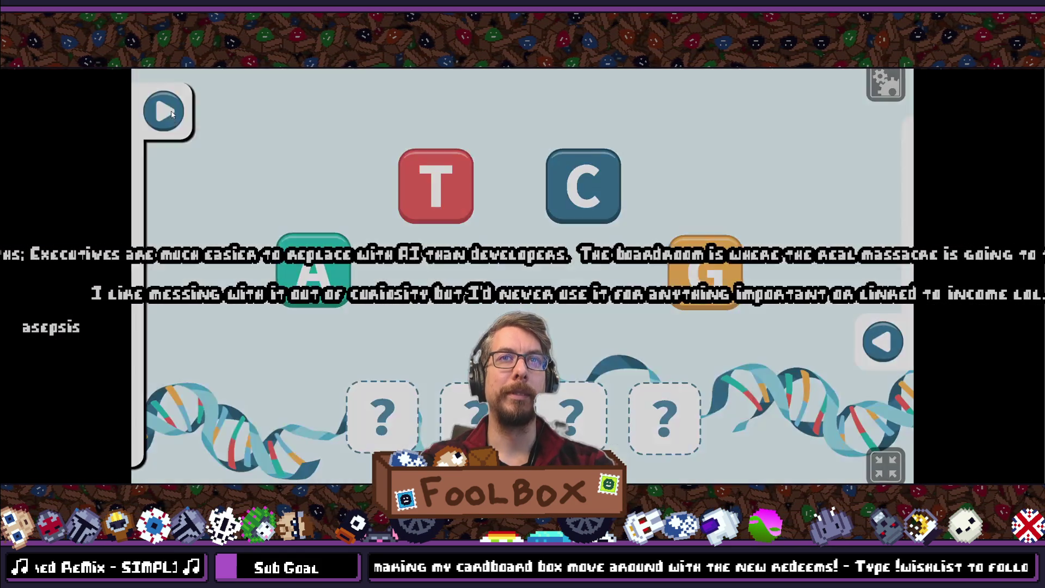
# - Open the inventory panel and language settings, switching between FR and EN to compare titles
pyautogui.click(179, 115)
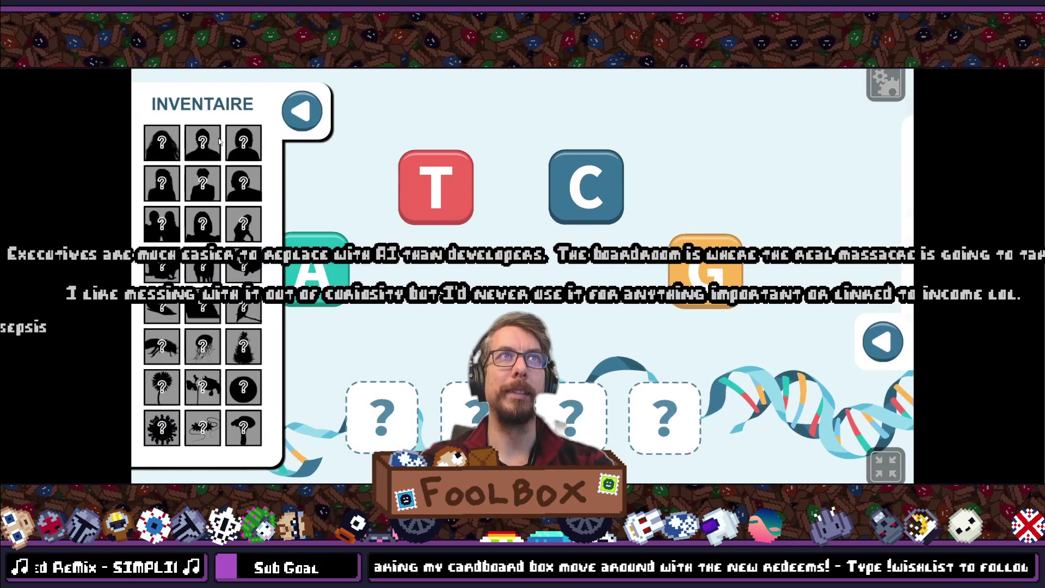
pyautogui.click(884, 83)
pyautogui.click(761, 170)
pyautogui.click(825, 170)
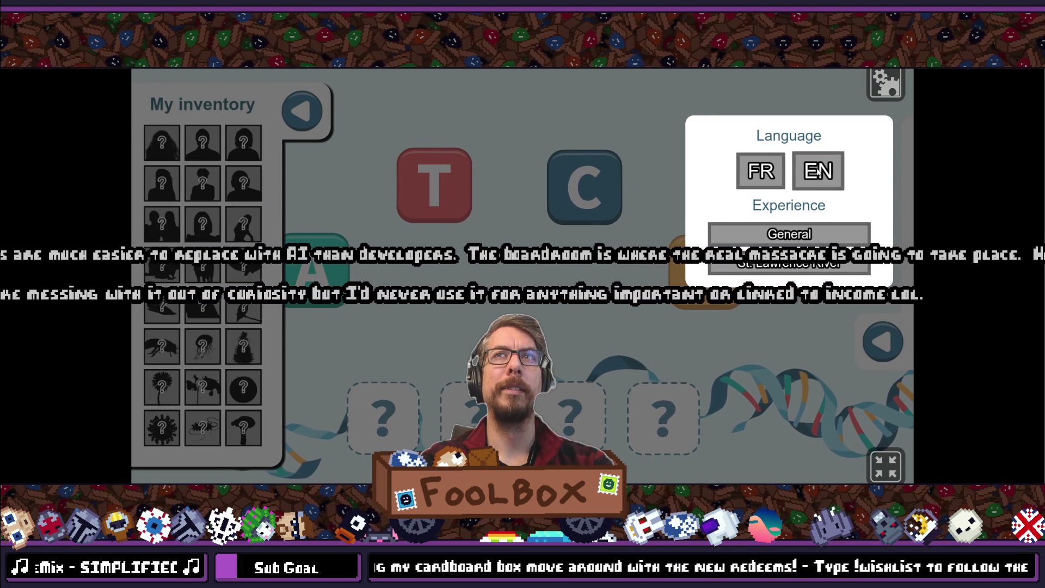
pyautogui.click(757, 172)
pyautogui.click(817, 171)
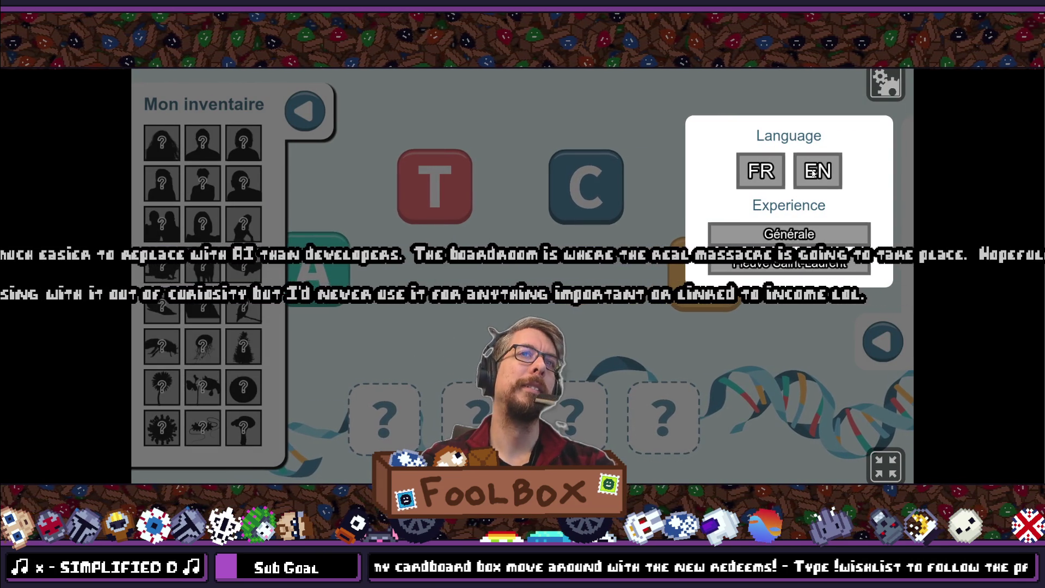
# - Switch FR/EN twice more, close the settings, exit fullscreen and close the game
pyautogui.click(756, 176)
pyautogui.click(817, 170)
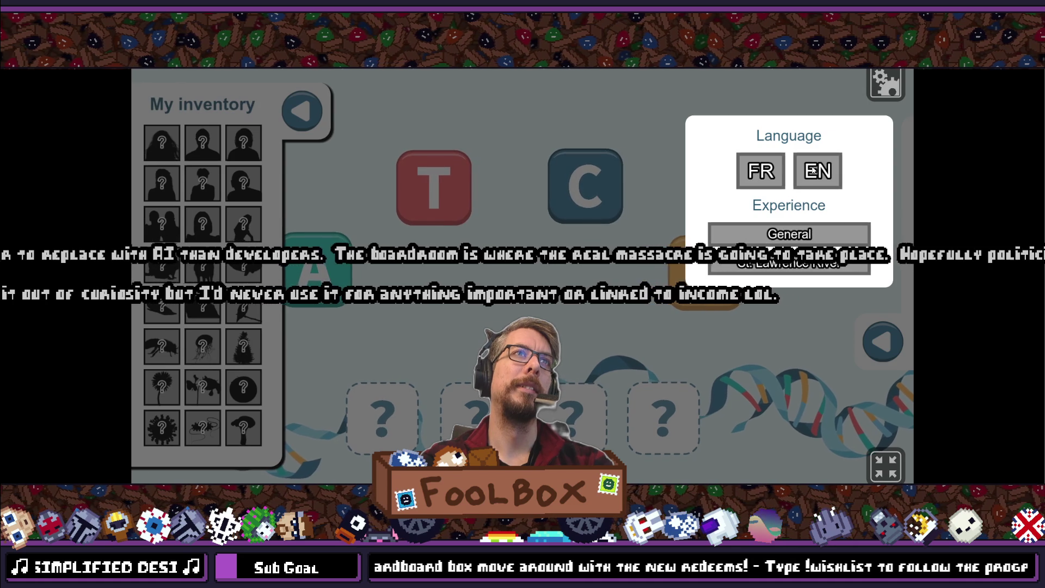
pyautogui.click(761, 171)
pyautogui.click(839, 170)
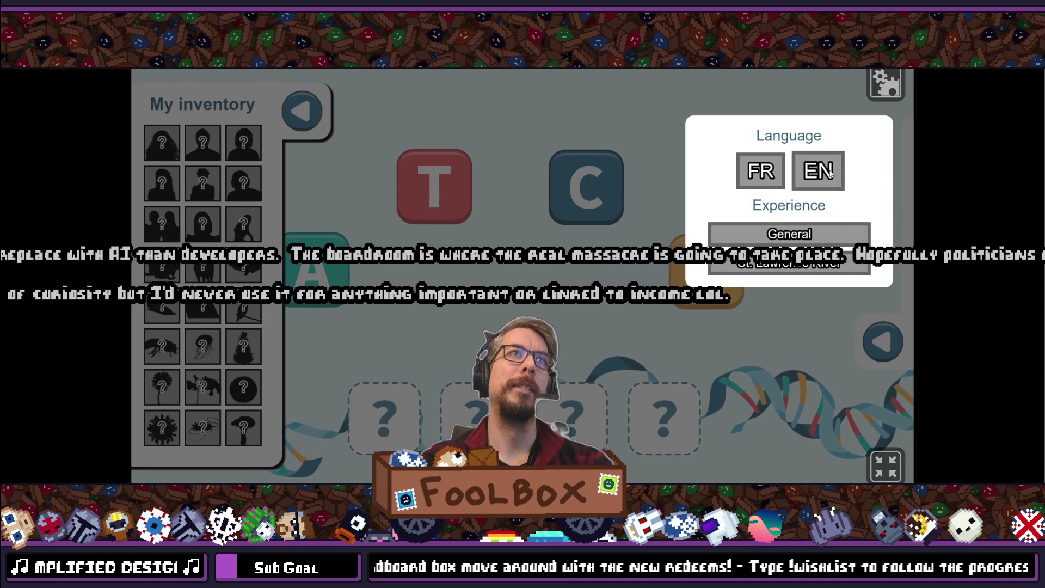
pyautogui.click(880, 87)
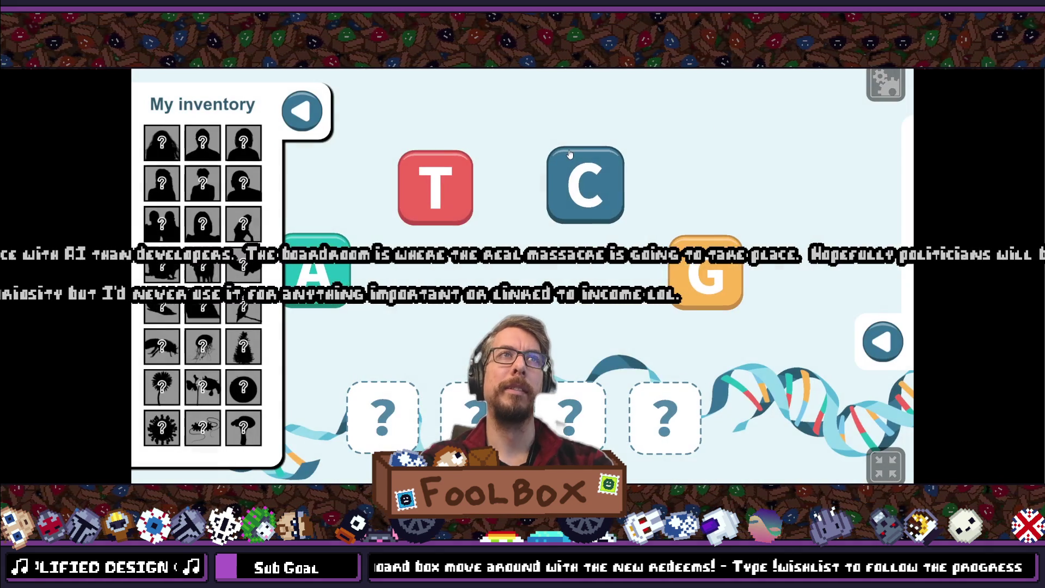
pyautogui.click(883, 463)
pyautogui.click(768, 123)
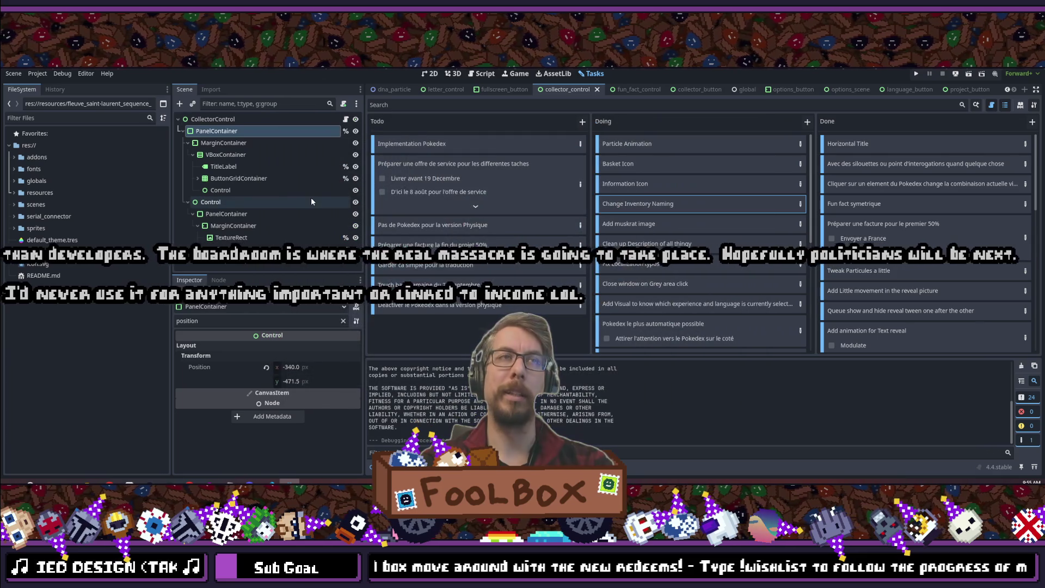
# - Edit the English title on line 28 of collector_control.gd toward 'My Inventory'
pyautogui.hotkey('alt', 'Tab')
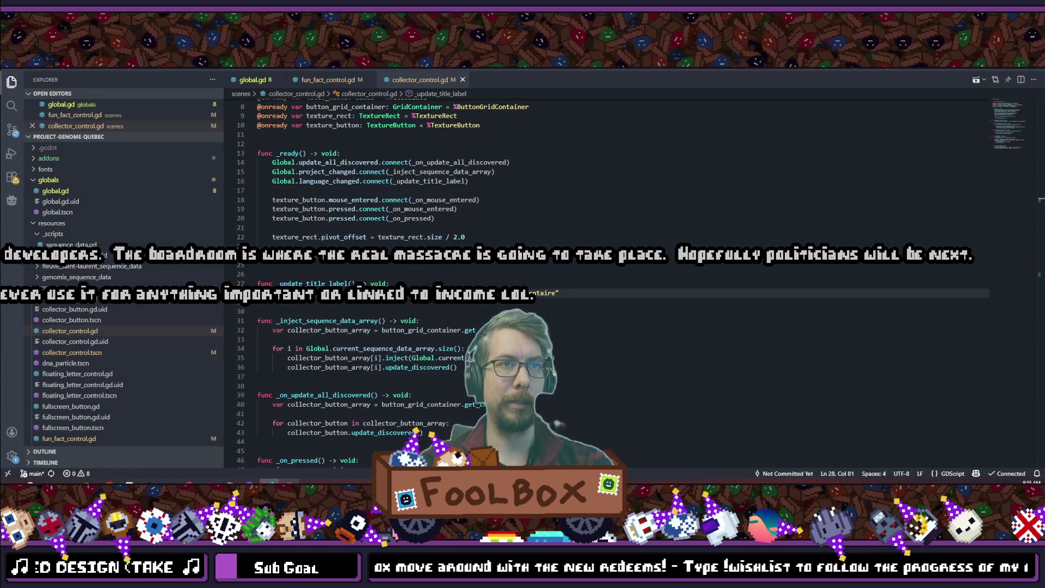
pyautogui.click(362, 293)
pyautogui.write('e')
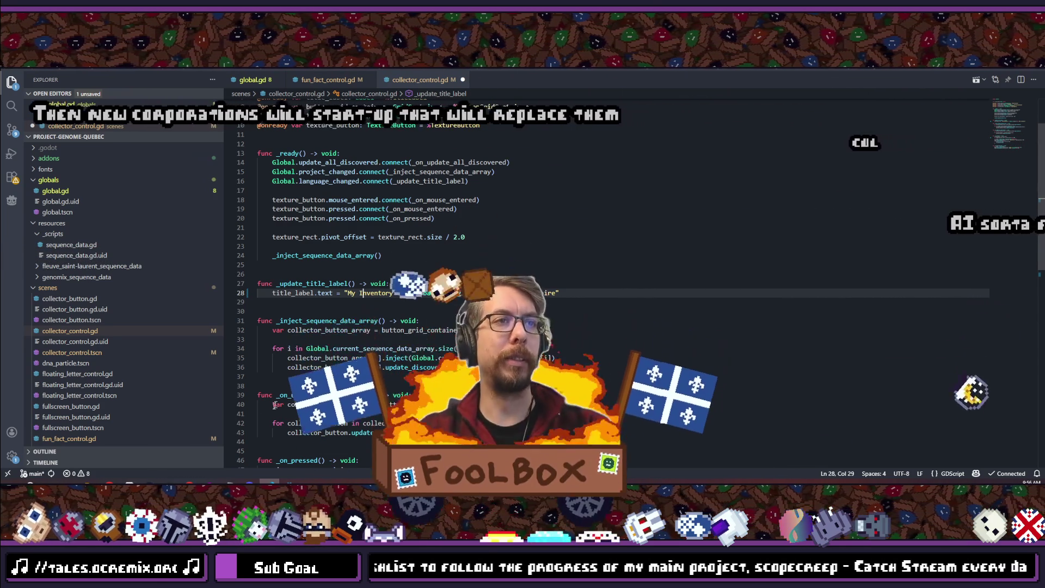
# - Bring up the SCOPECREEP itch.io page in Chrome from the taskbar
pyautogui.moveTo(112, 483)
pyautogui.moveTo(181, 483)
pyautogui.moveTo(109, 481)
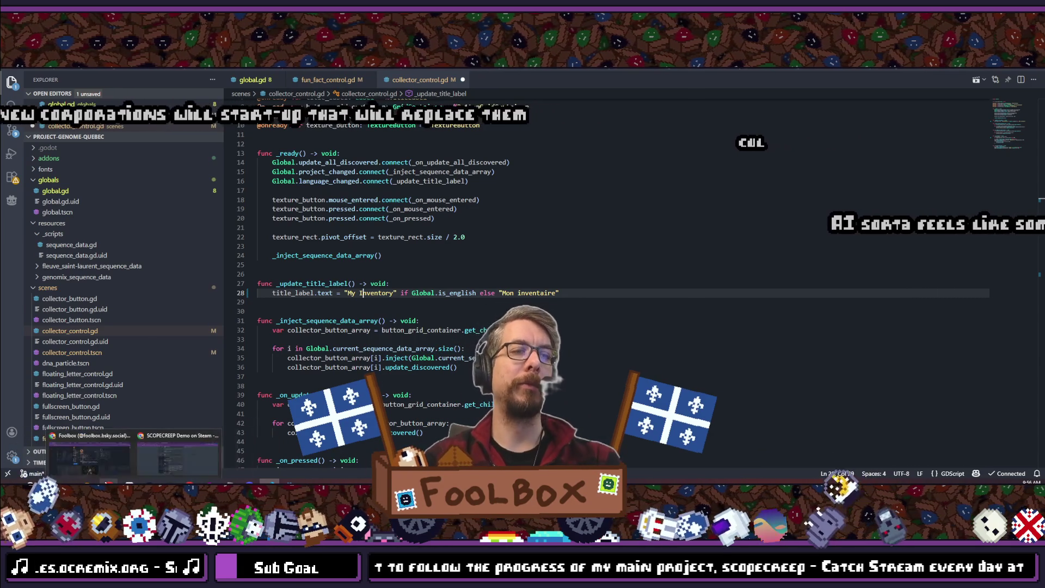
pyautogui.moveTo(202, 470)
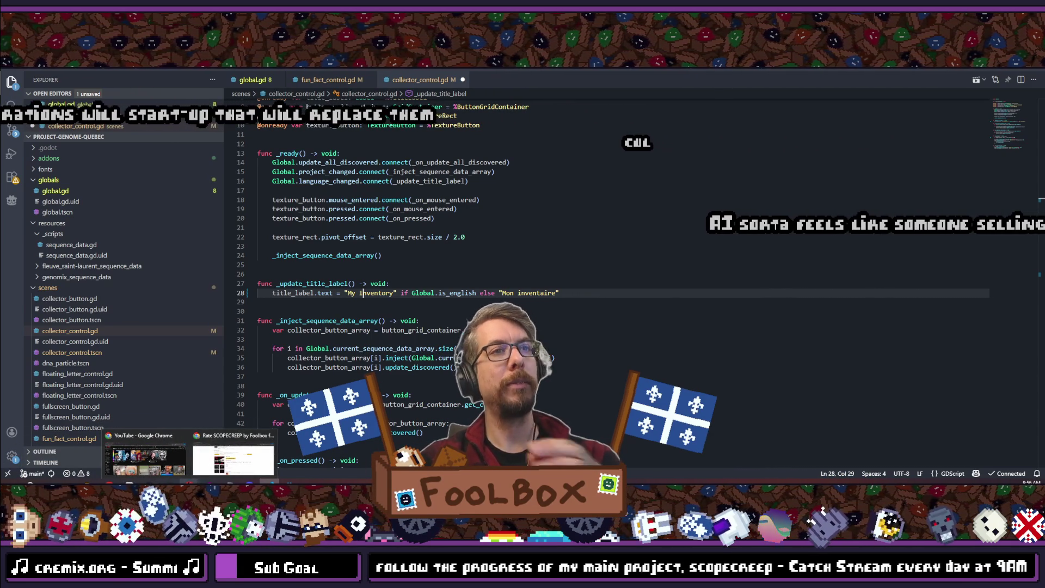
pyautogui.click(241, 454)
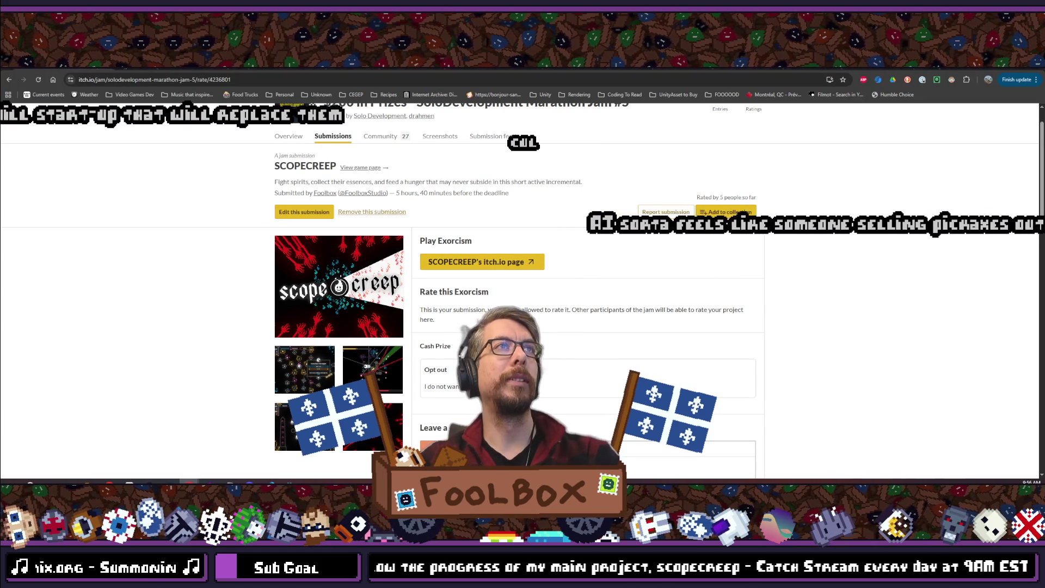
pyautogui.hotkey('ctrl', 't')
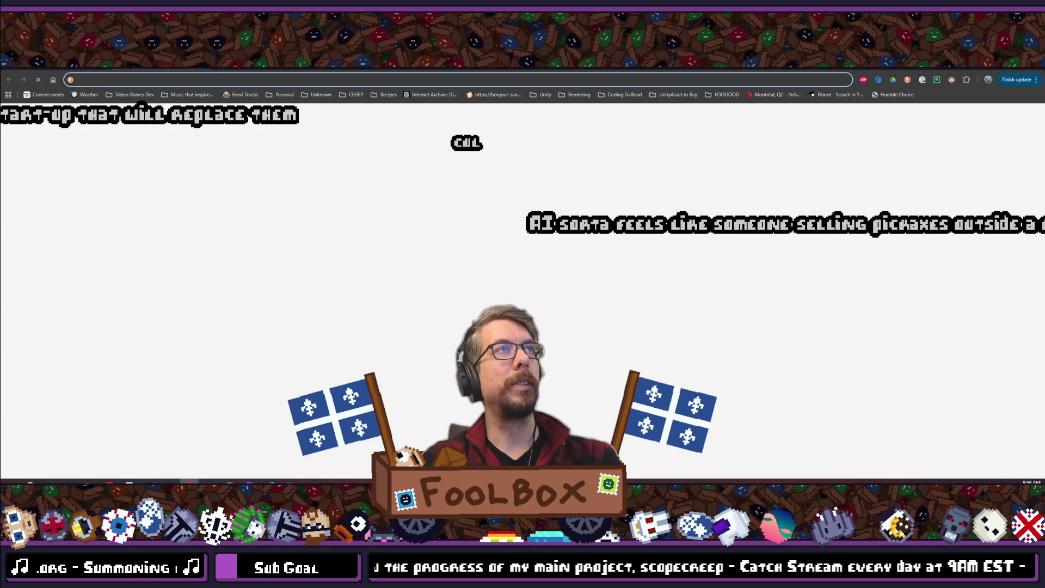
pyautogui.write('instagram')
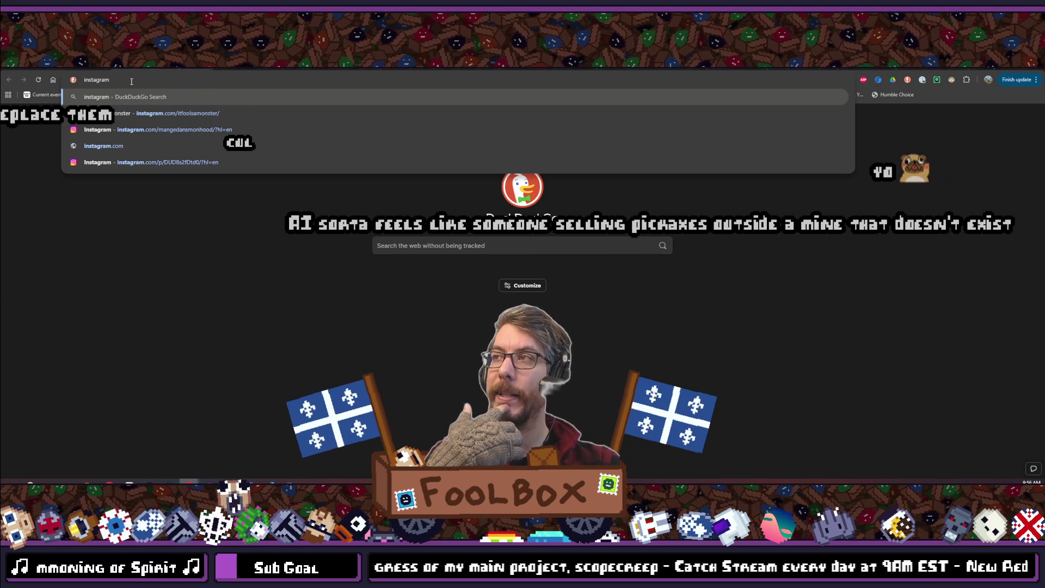
pyautogui.write(' qu')
pyautogui.write('i es')
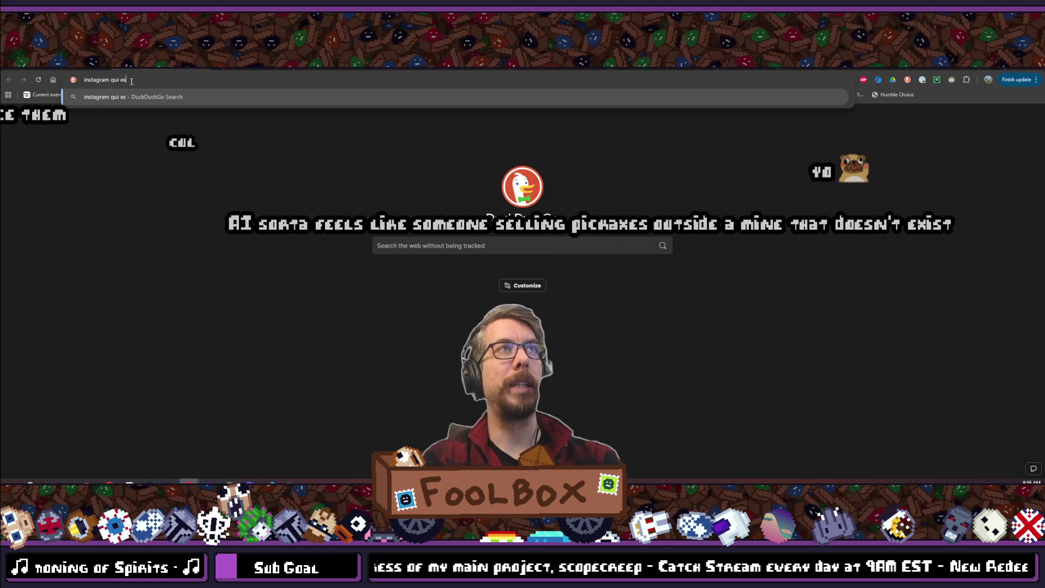
pyautogui.write('l !')
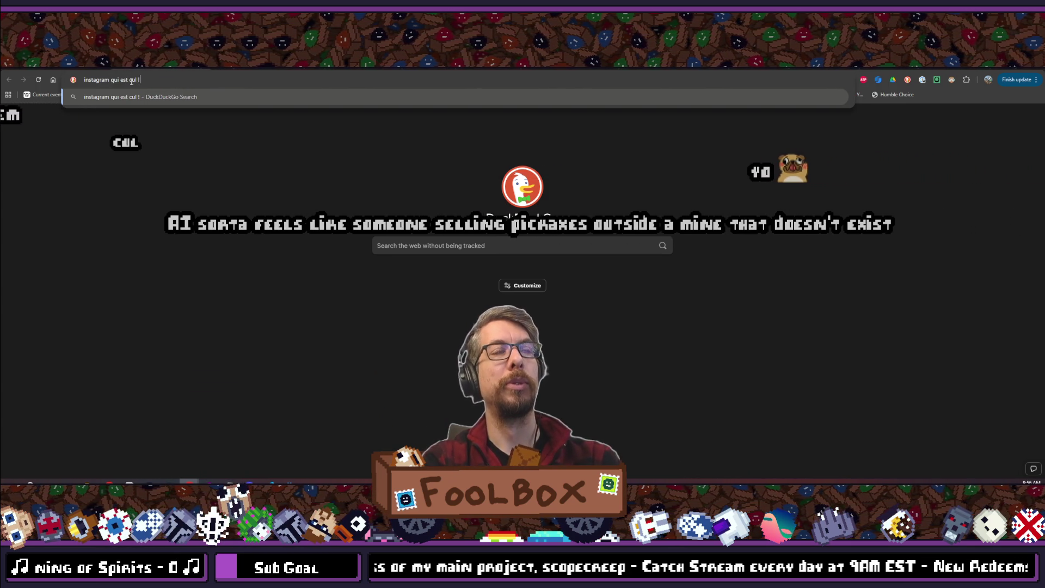
pyautogui.press('Return')
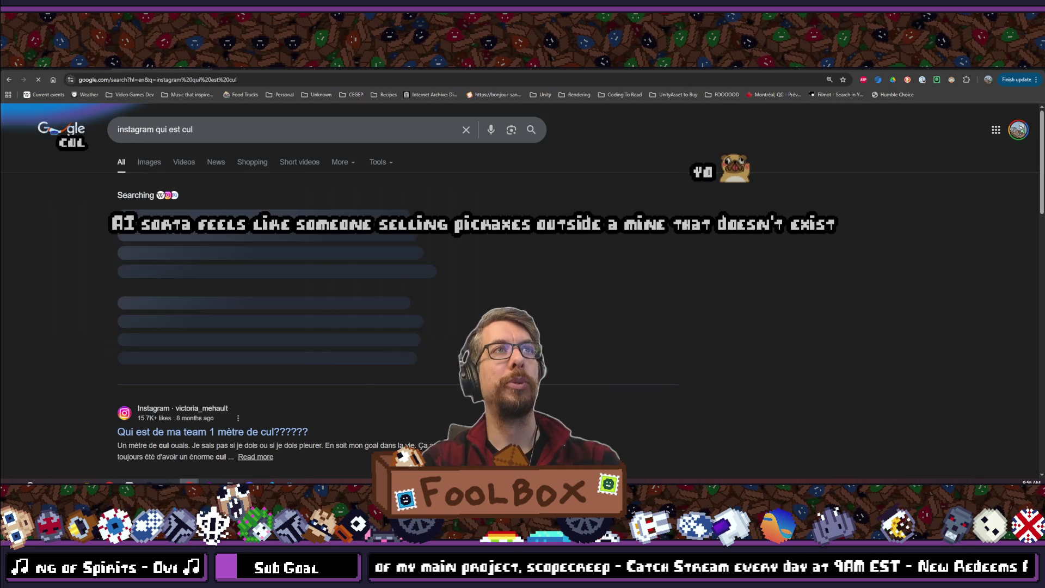
pyautogui.scroll(-1, 215, 170)
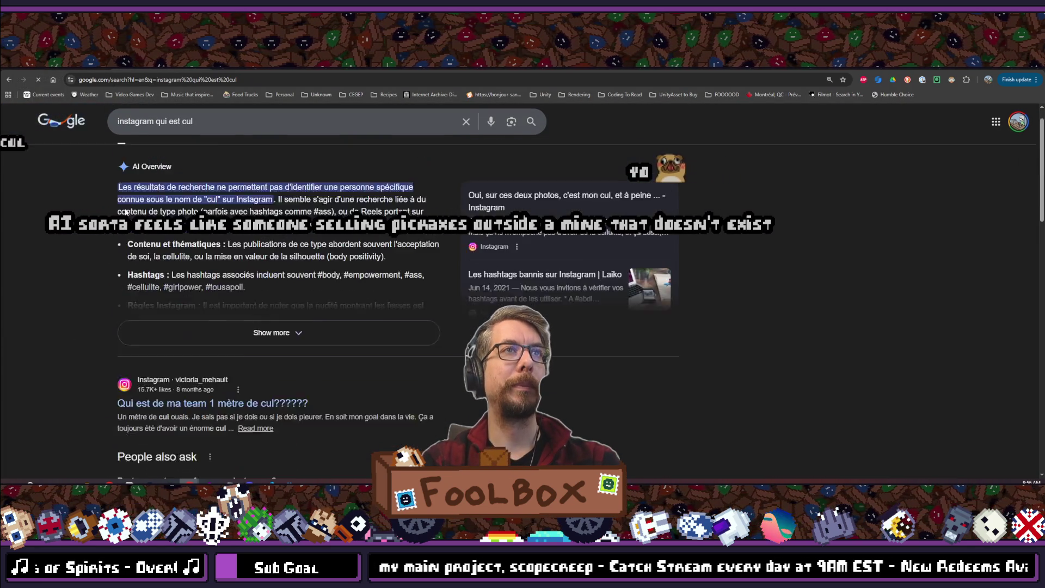
pyautogui.scroll(1, 215, 170)
pyautogui.scroll(-2, 215, 170)
pyautogui.scroll(2, 215, 170)
pyautogui.scroll(-3, 215, 170)
pyautogui.scroll(-4, 283, 305)
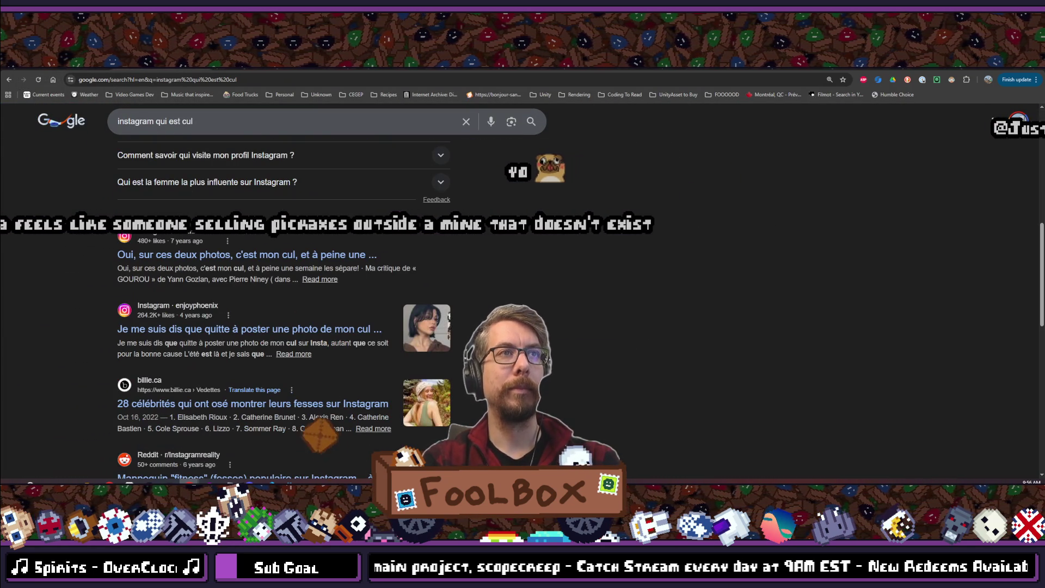
pyautogui.scroll(-3, 283, 305)
pyautogui.scroll(3, 283, 305)
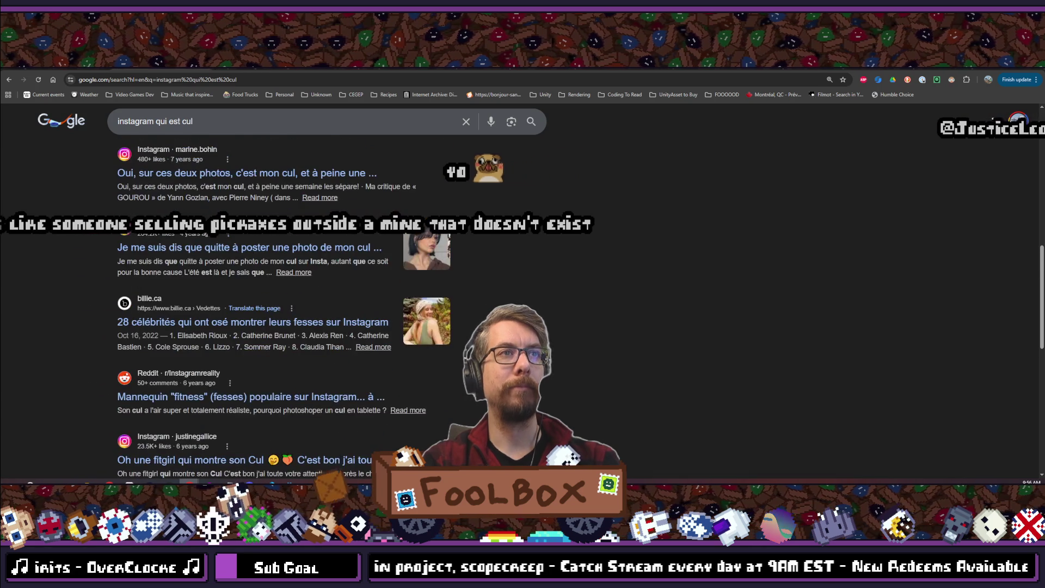
pyautogui.scroll(5, 284, 305)
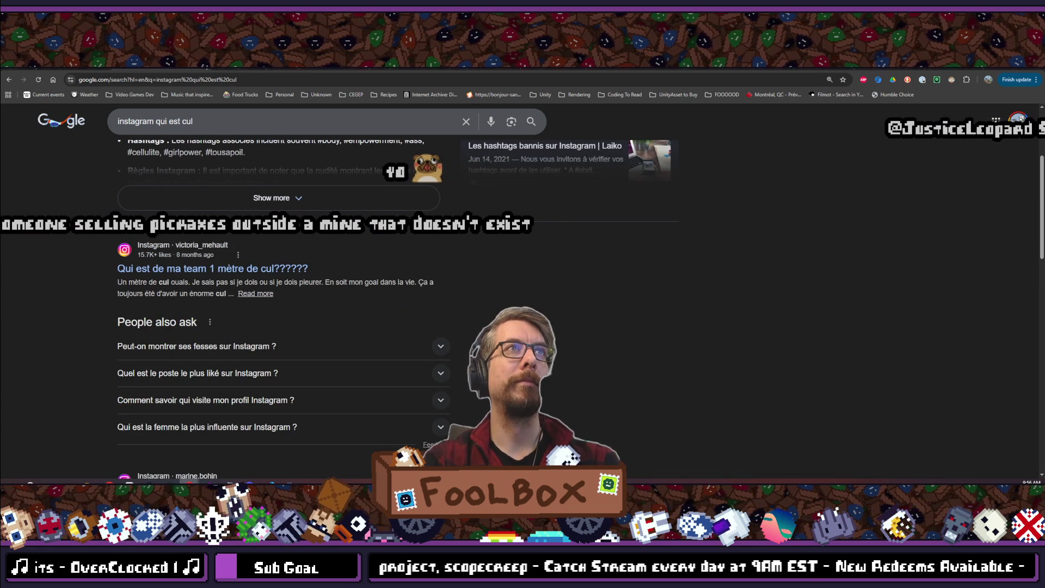
pyautogui.click(196, 68)
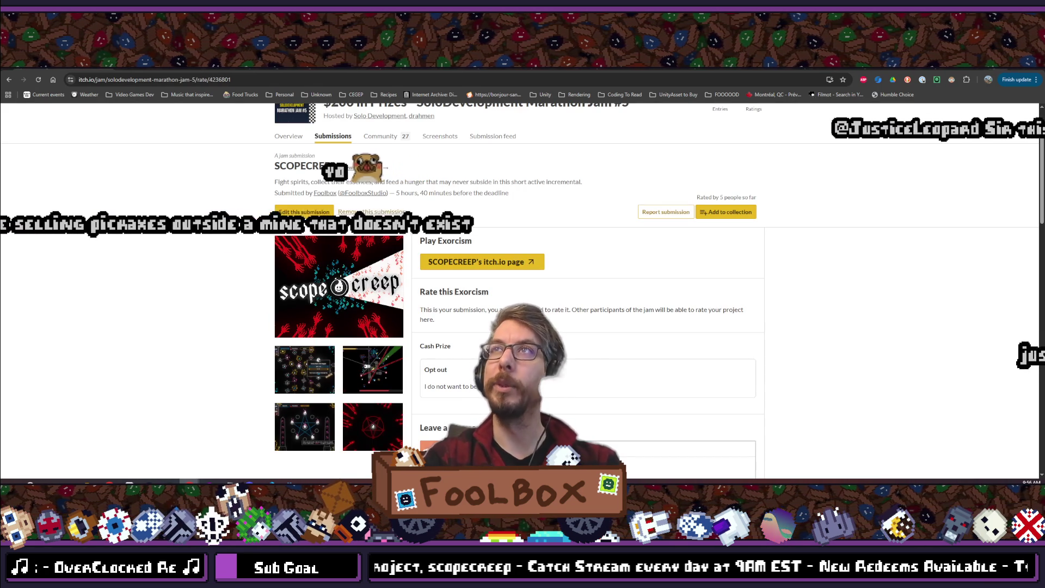
# - Change 'Mon inventaire' to 'Mon Inventaire' on line 28, save the script, and return to Godot
pyautogui.hotkey('alt', 'Tab')
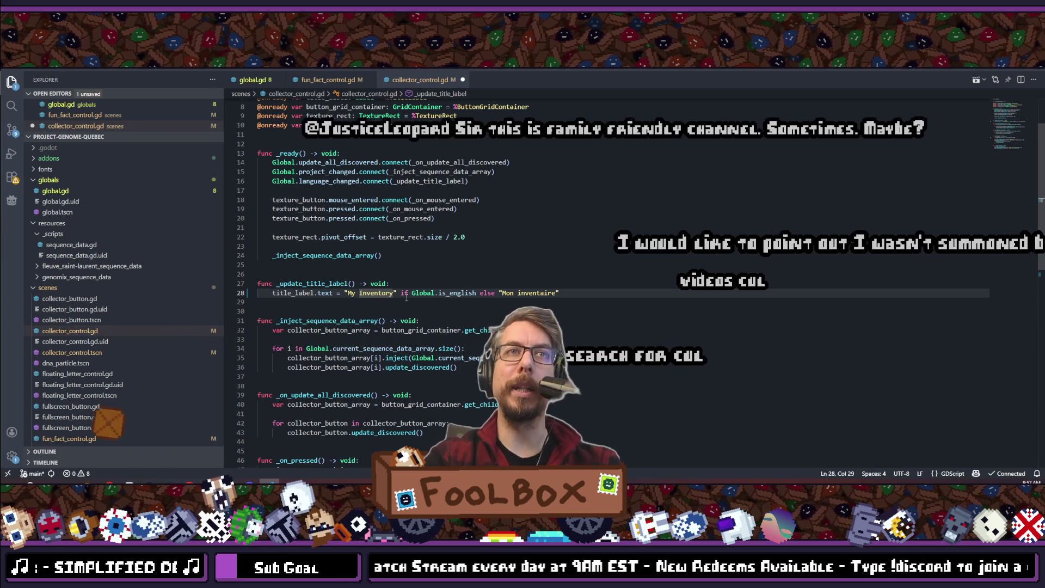
pyautogui.moveTo(522, 293); pyautogui.dragTo(517, 293)
pyautogui.write('I')
pyautogui.hotkey('ctrl', 's')
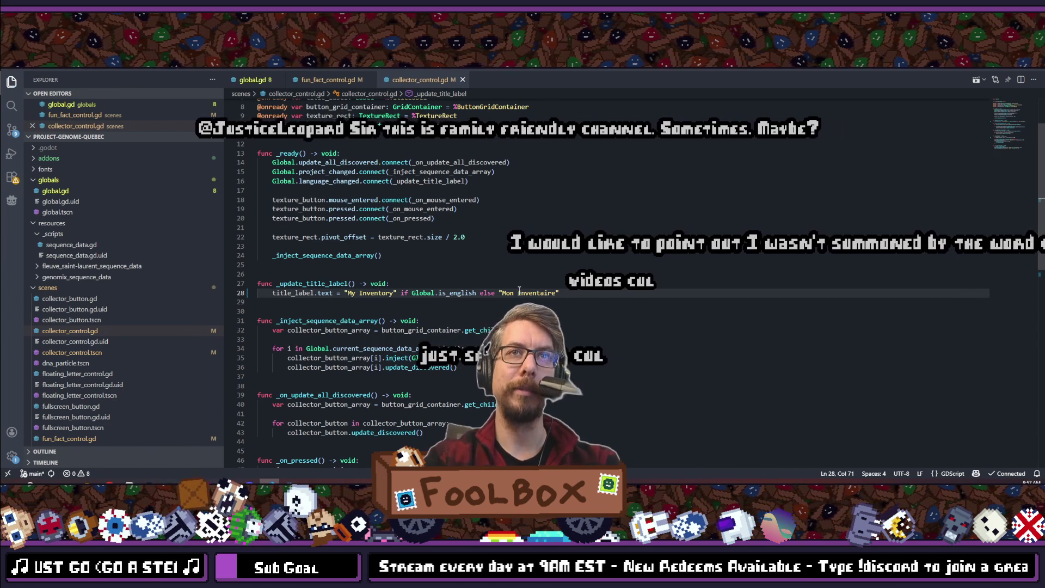
pyautogui.scroll(-4, 514, 288)
pyautogui.hotkey('alt', 'Tab')
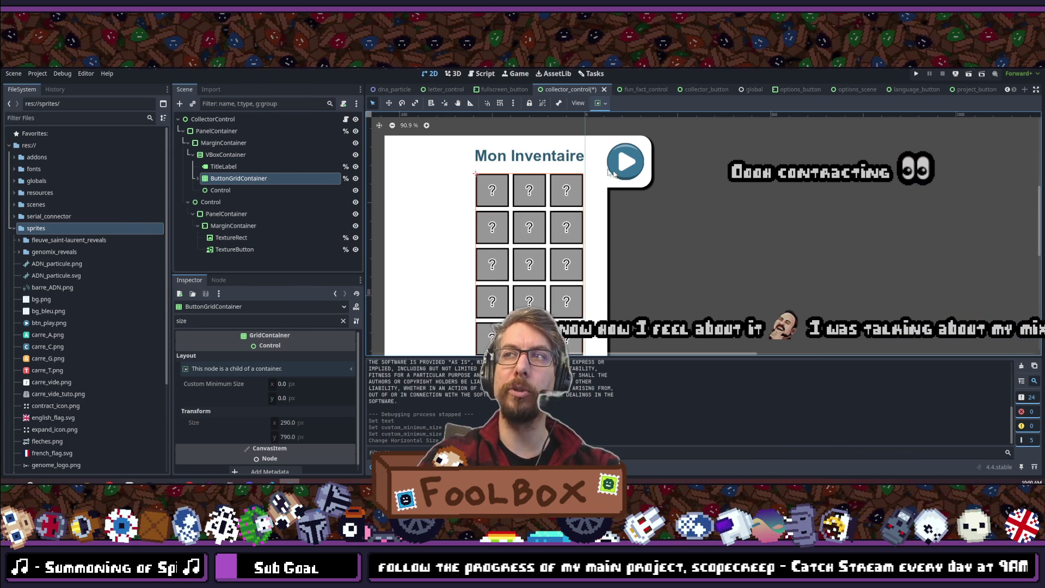
# - Select PanelContainer, filter the Inspector for 'position', and set its x to -320
pyautogui.click(217, 133)
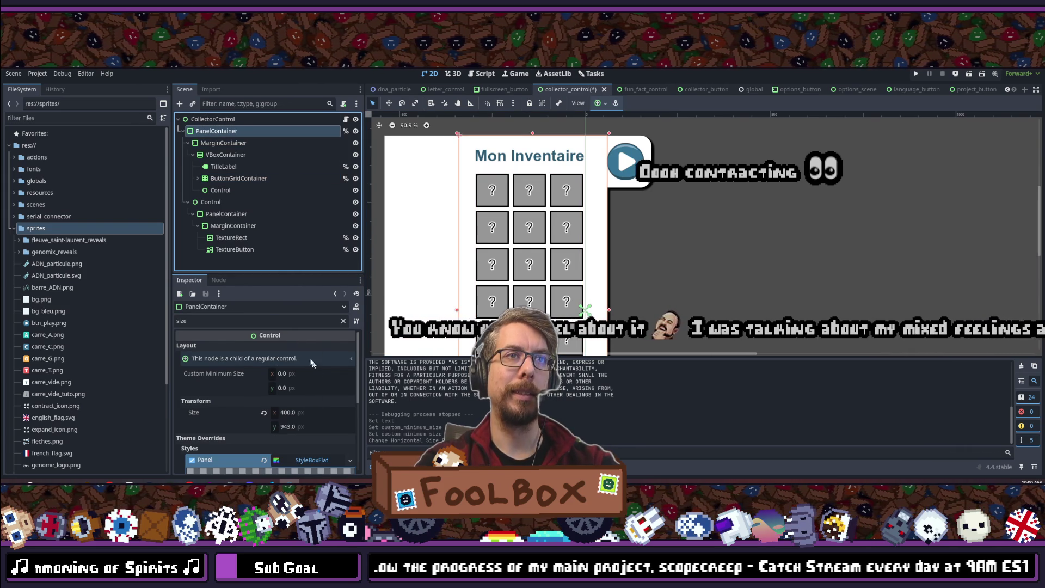
pyautogui.doubleClick(282, 320)
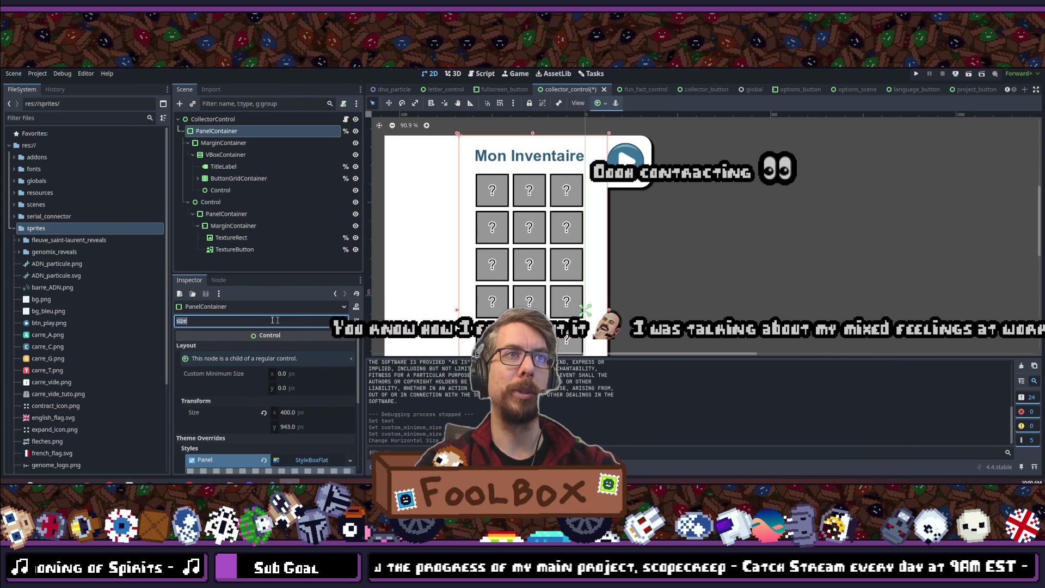
pyautogui.write('position')
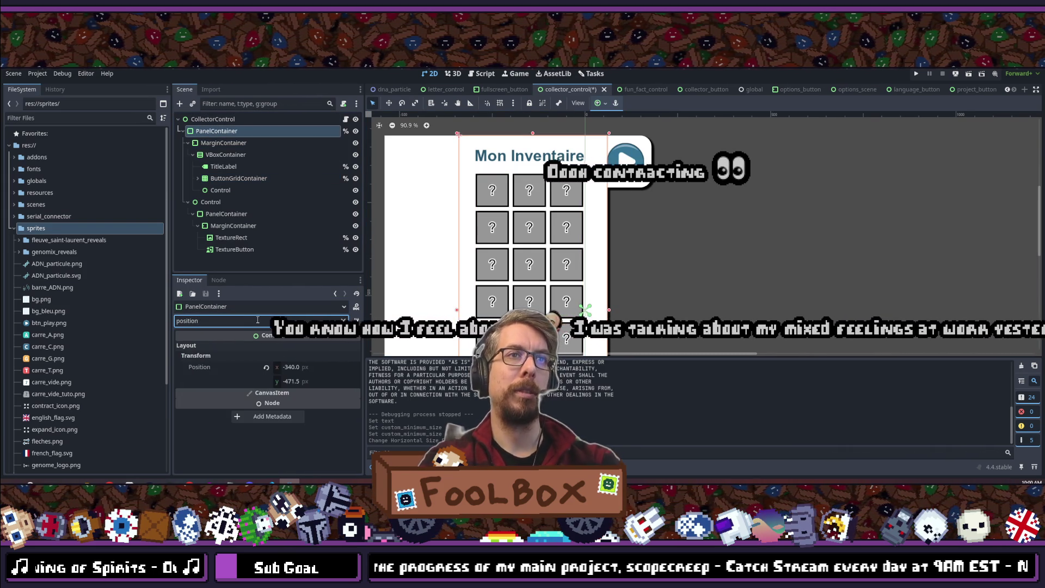
pyautogui.click(316, 366)
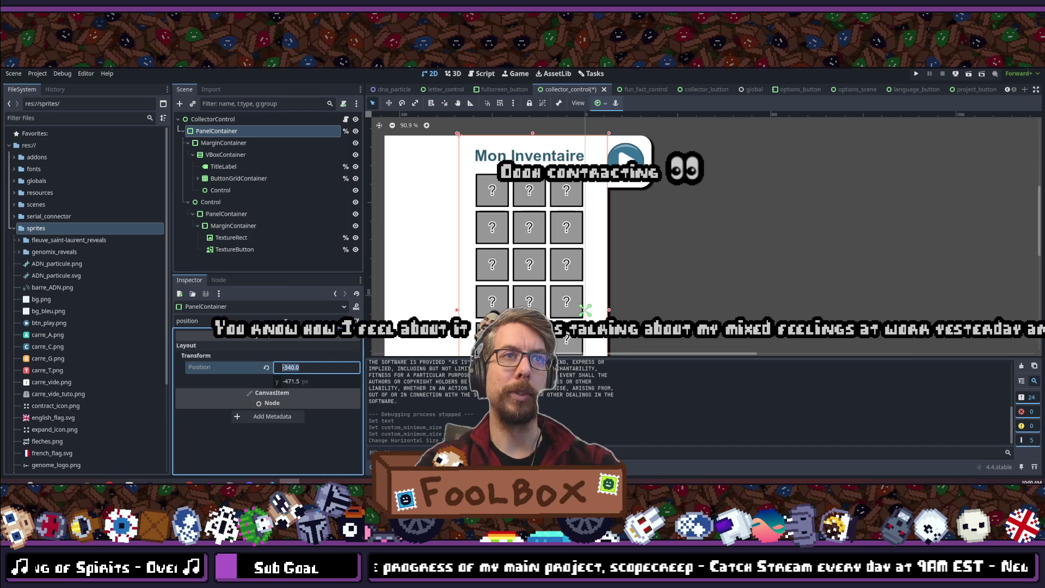
pyautogui.write('-320')
pyautogui.press('Return')
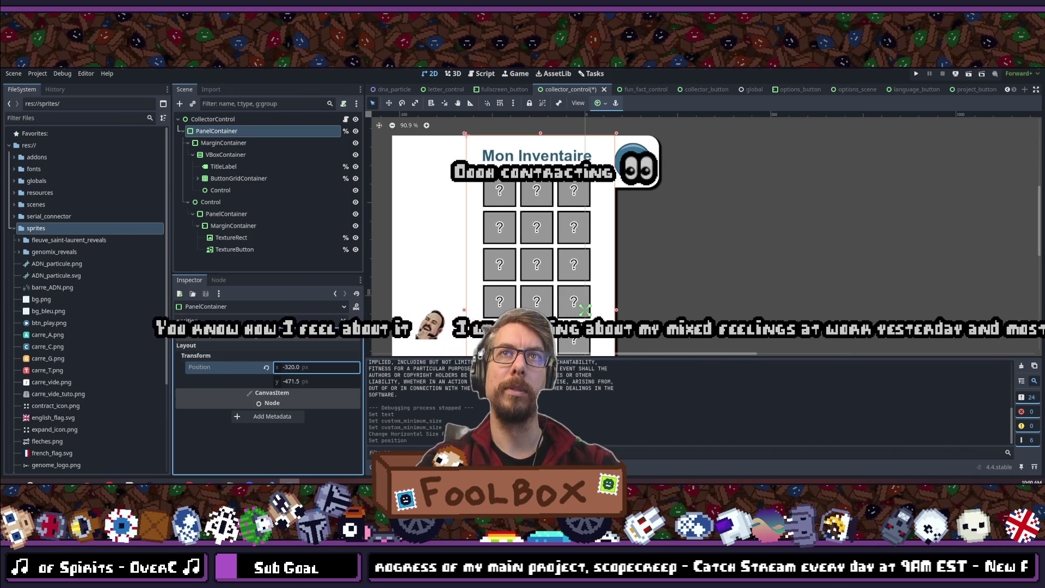
# - Adjust the panel's x position through -350 and -360 to a final -370
pyautogui.click(311, 362)
pyautogui.write('-350')
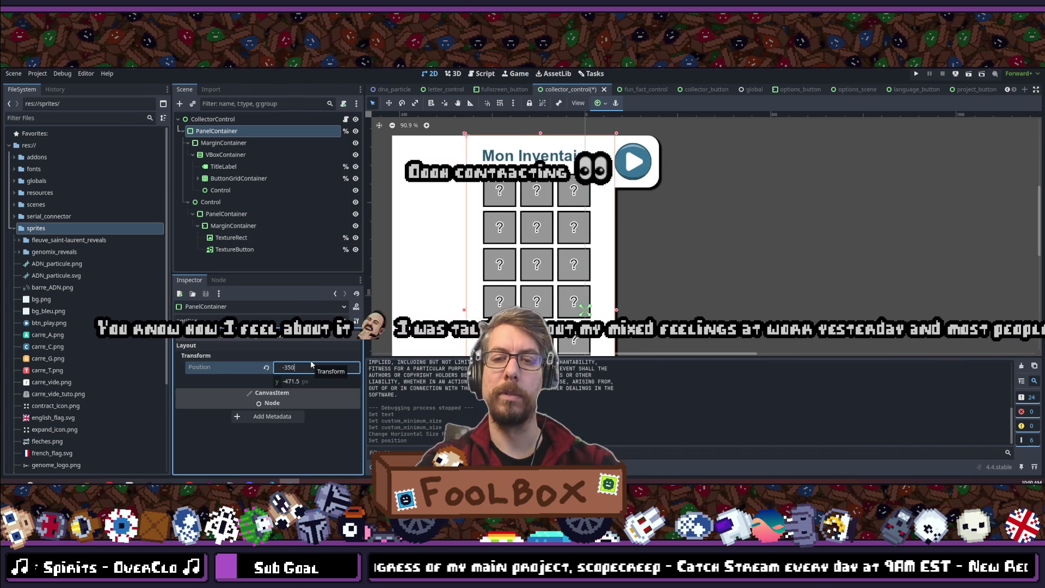
pyautogui.press('Return')
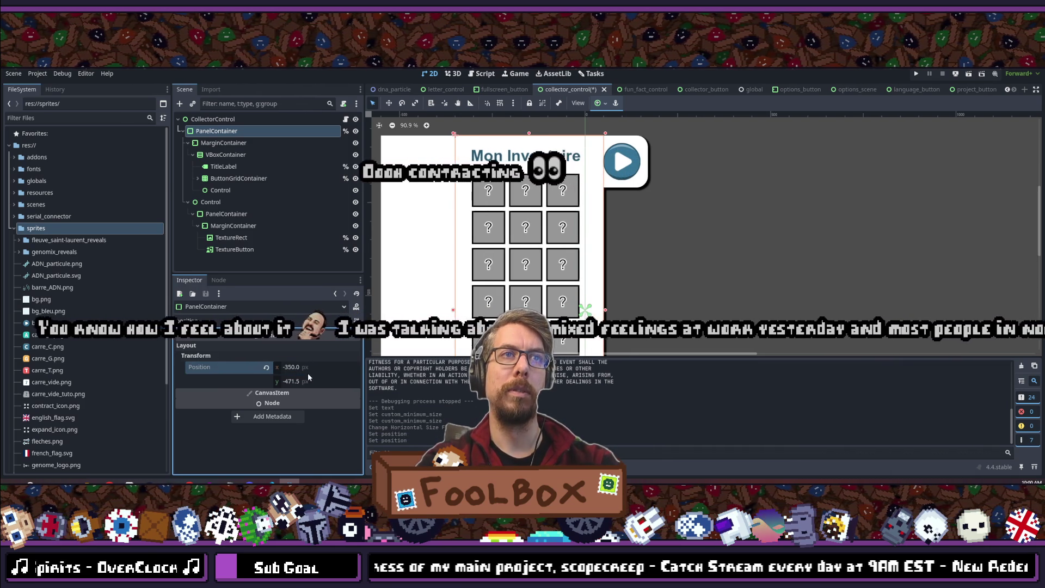
pyautogui.click(313, 366)
pyautogui.write('-360')
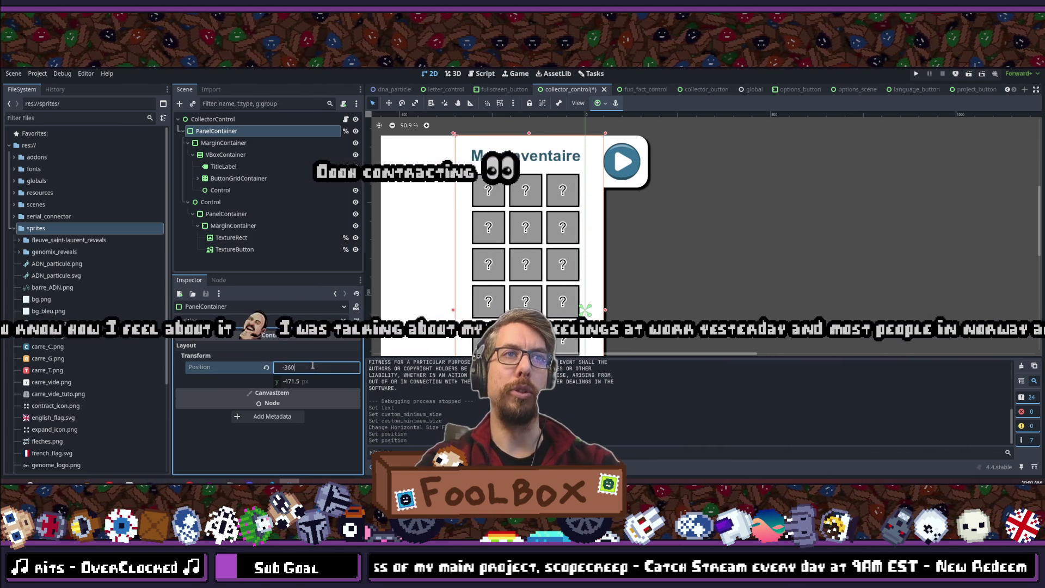
pyautogui.press('Return')
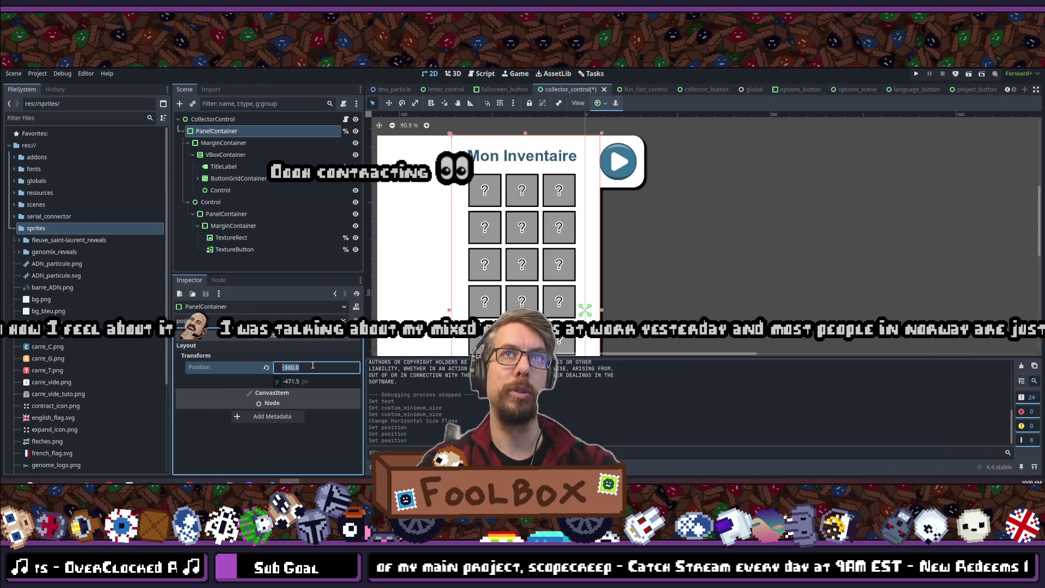
pyautogui.write('-370')
pyautogui.press('Return')
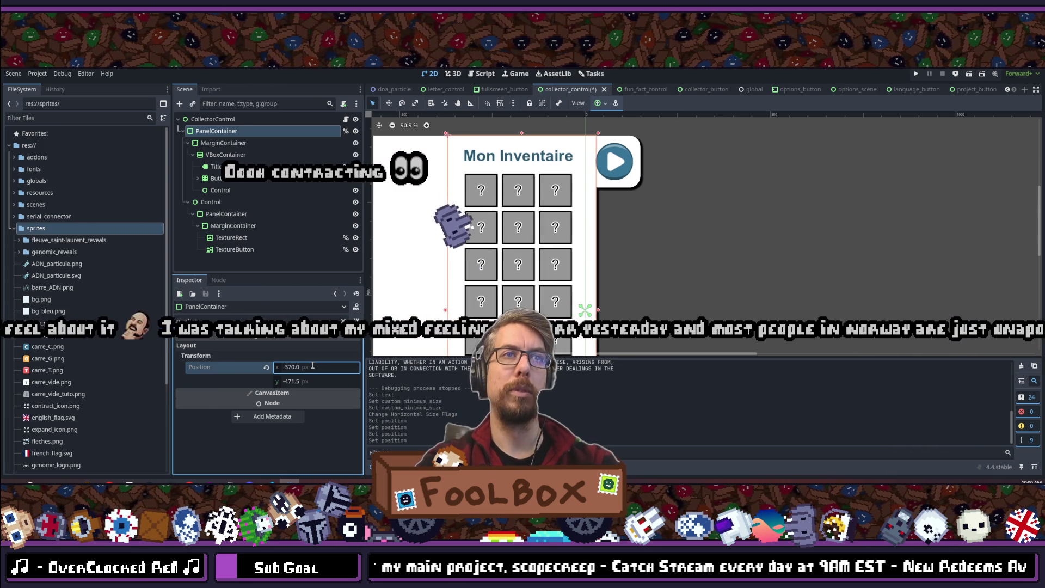
# - Deselect the panel and save the collector scene
pyautogui.click(654, 234)
pyautogui.scroll(-3, 526, 260)
pyautogui.scroll(-1, 525, 260)
pyautogui.hotkey('ctrl', 's')
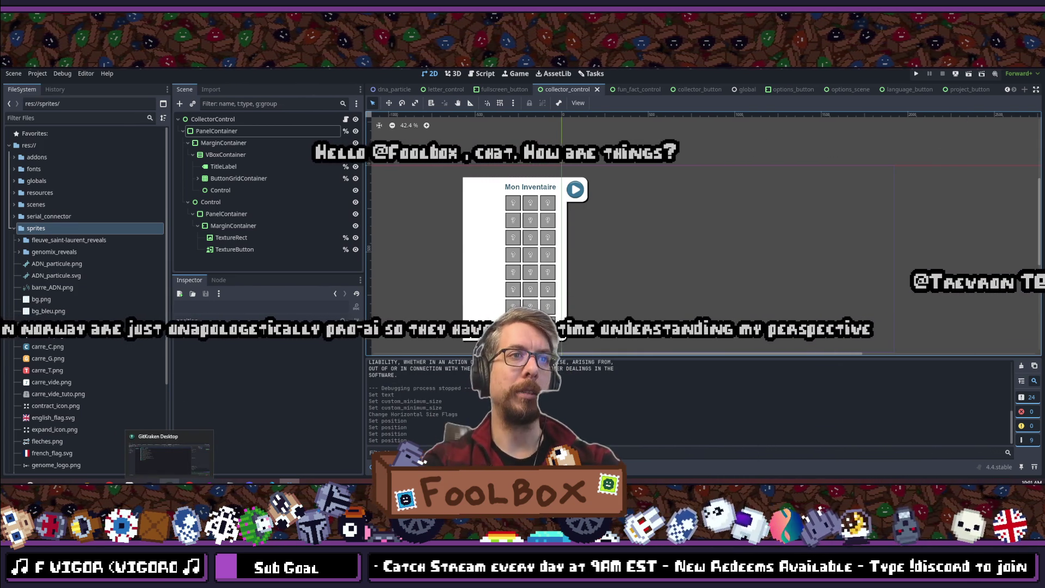
pyautogui.moveTo(189, 484)
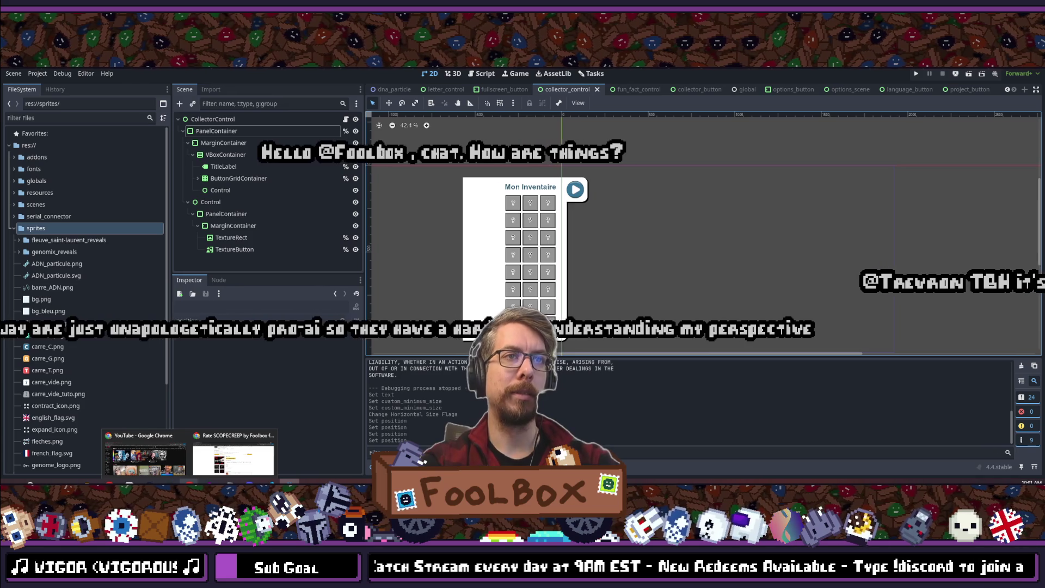
pyautogui.moveTo(108, 483)
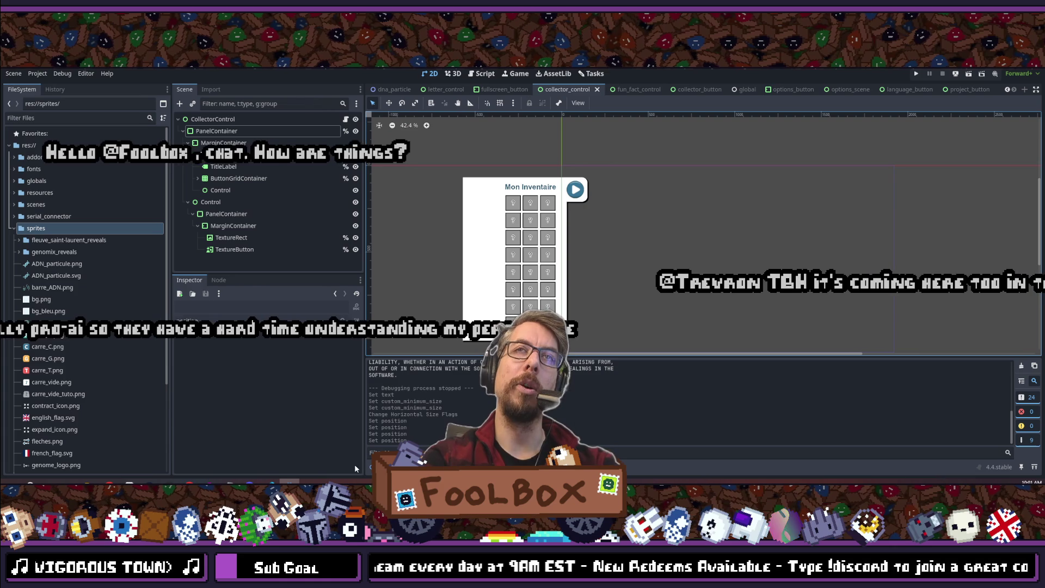
# - Change line 48's off-screen target_position in collector_control.gd from -340 to -370
pyautogui.hotkey('alt', 'Tab')
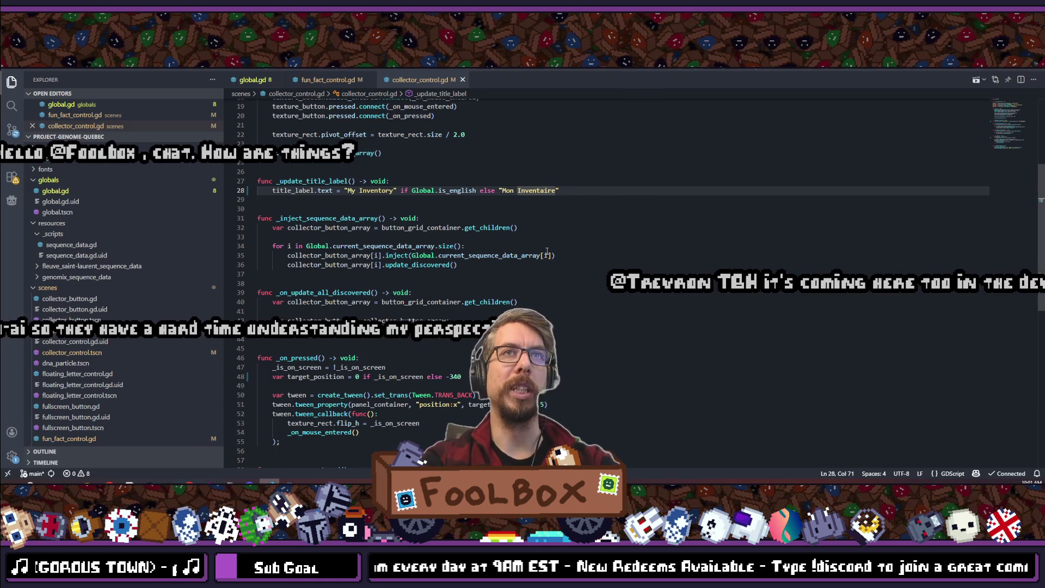
pyautogui.scroll(-5, 506, 295)
pyautogui.scroll(2, 505, 295)
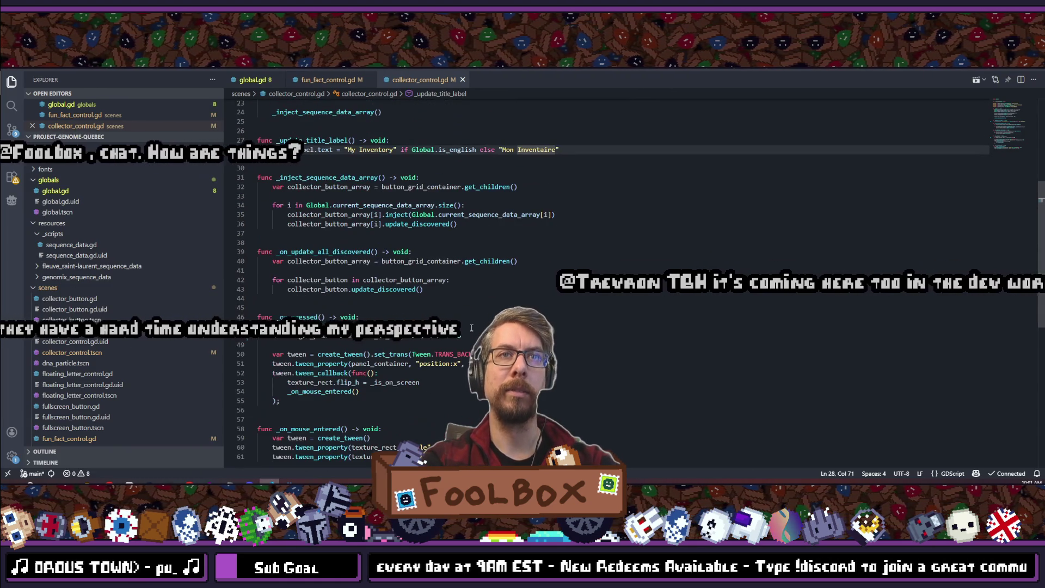
pyautogui.click(471, 335)
pyautogui.press('BackSpace')
pyautogui.press('BackSpace')
pyautogui.write('70')
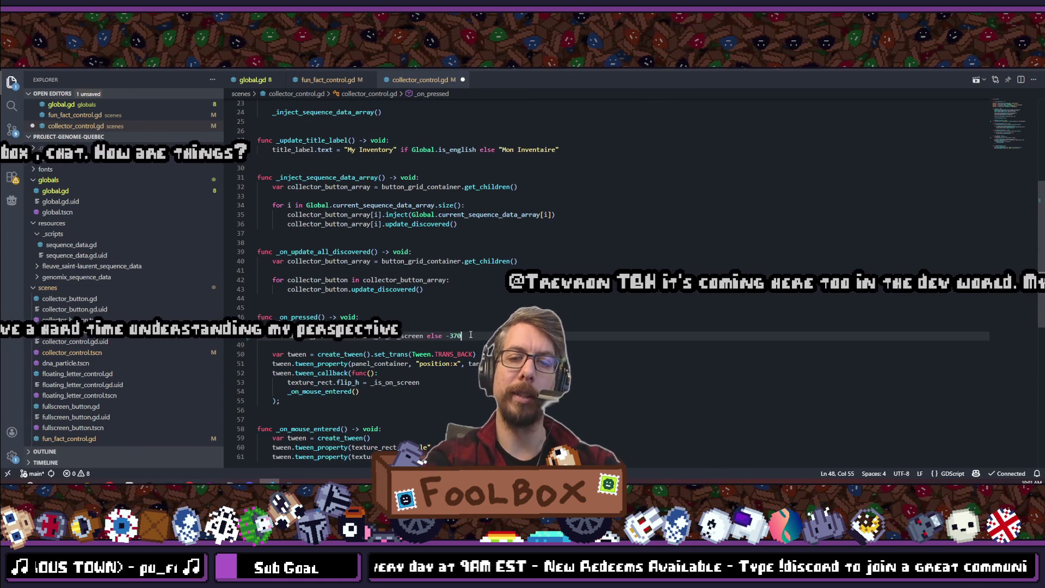
pyautogui.scroll(2, 470, 335)
pyautogui.scroll(4, 470, 335)
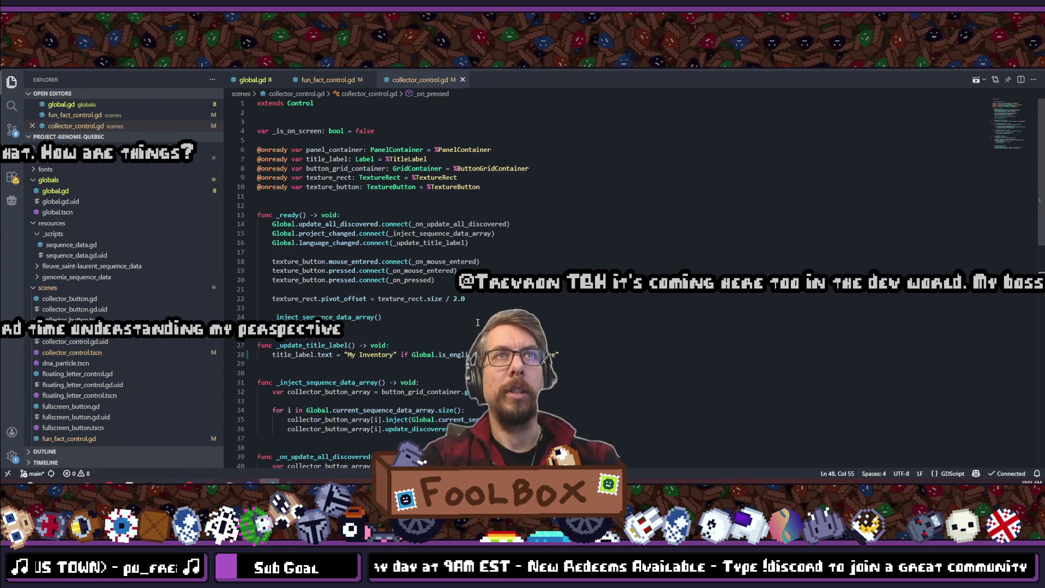
pyautogui.scroll(-4, 477, 323)
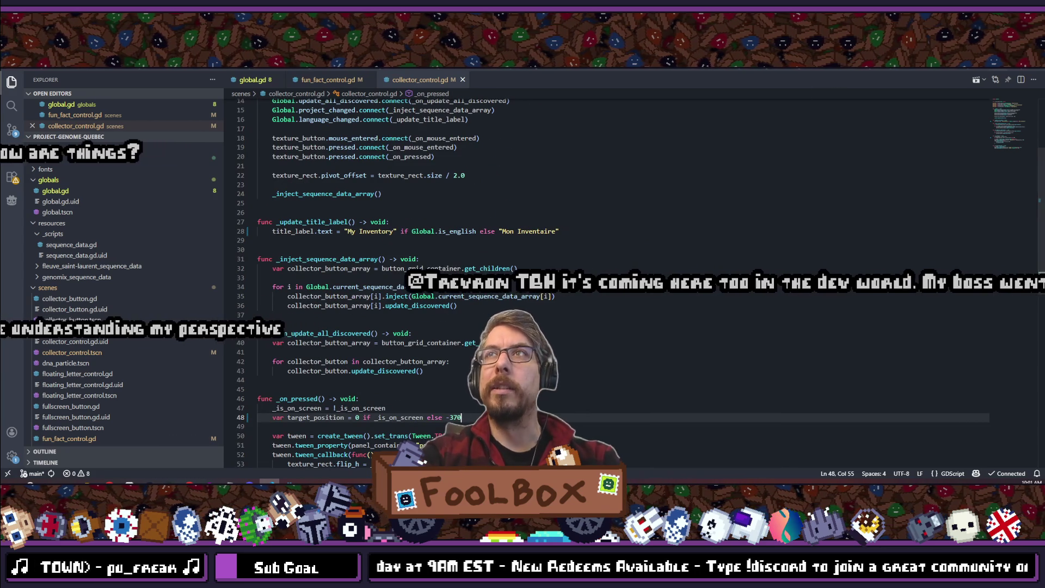
pyautogui.hotkey('alt', 'Tab')
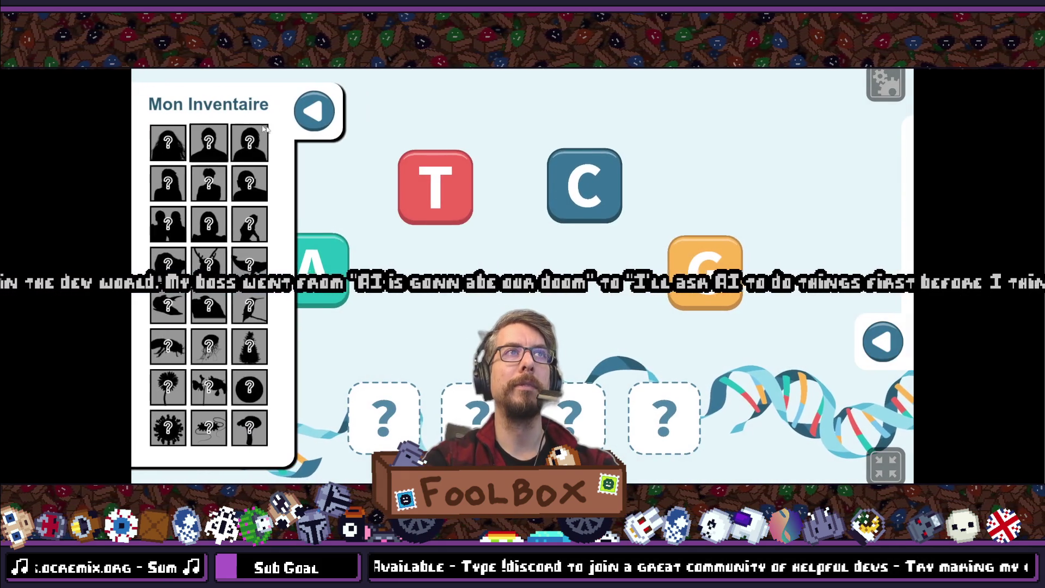
pyautogui.click(314, 111)
pyautogui.click(164, 112)
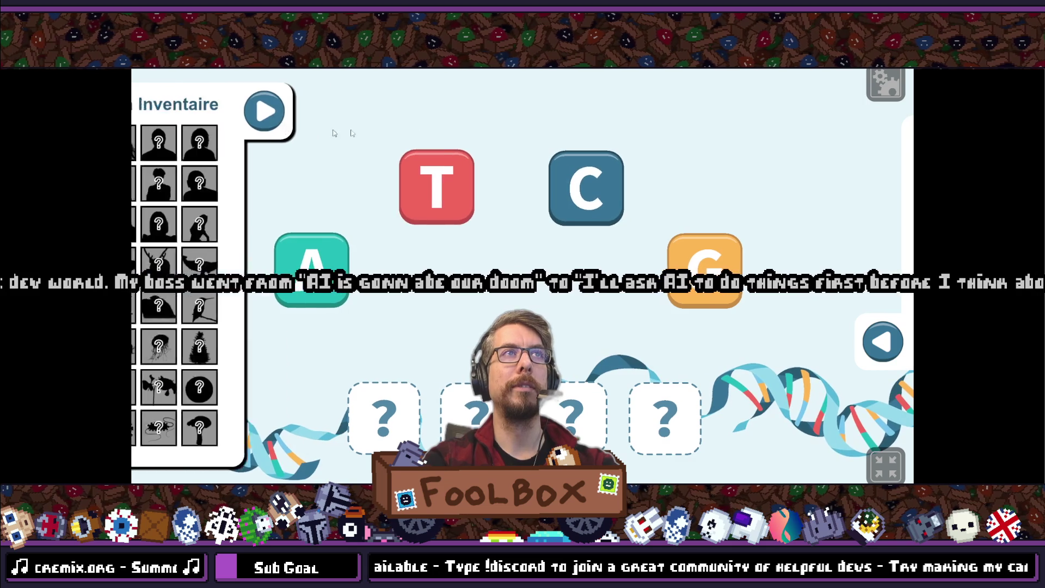
pyautogui.click(886, 85)
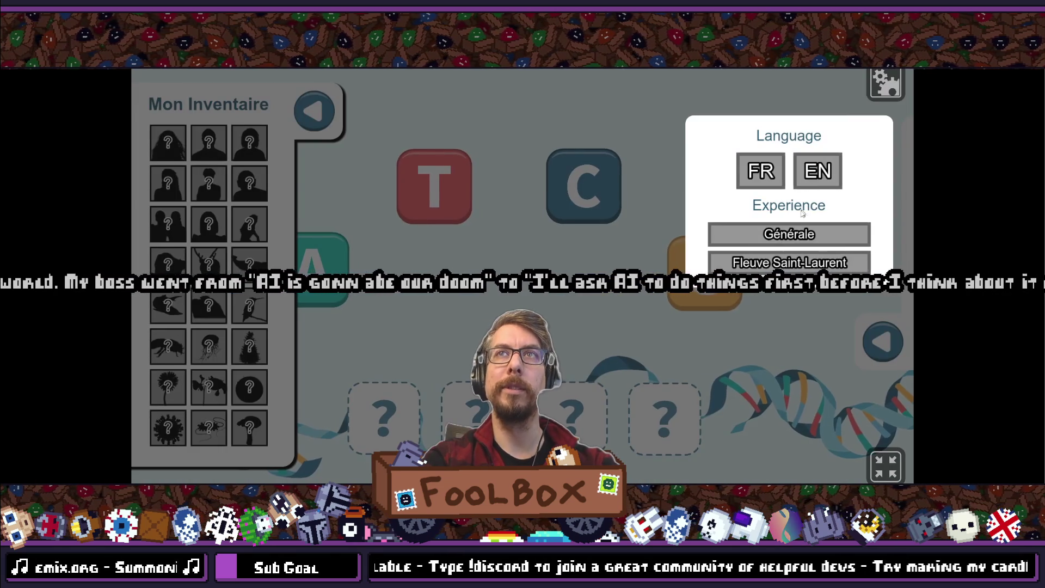
pyautogui.click(818, 172)
pyautogui.click(771, 167)
pyautogui.click(818, 172)
pyautogui.click(882, 86)
pyautogui.click(315, 111)
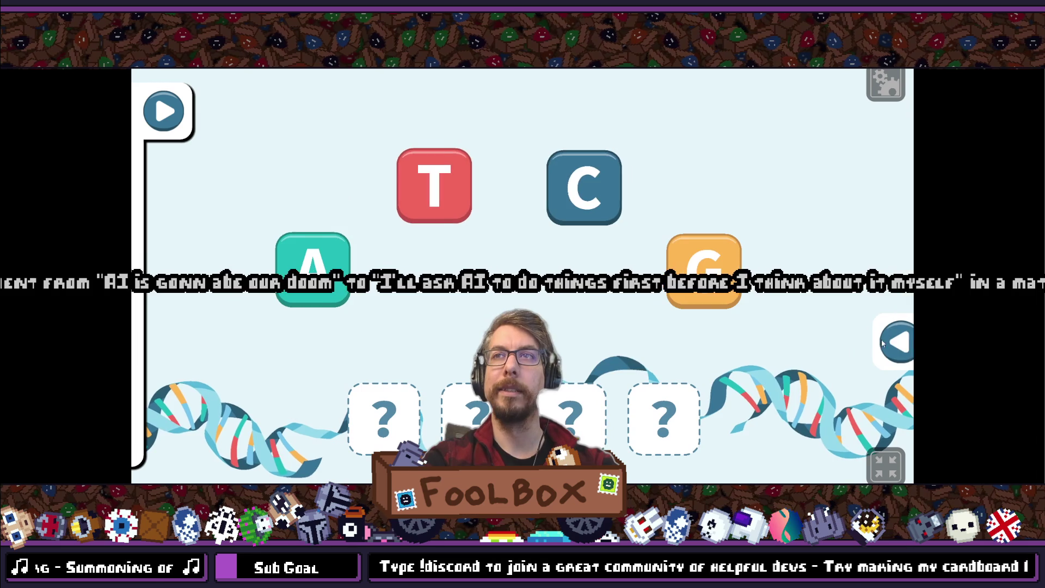
pyautogui.click(883, 343)
pyautogui.click(406, 342)
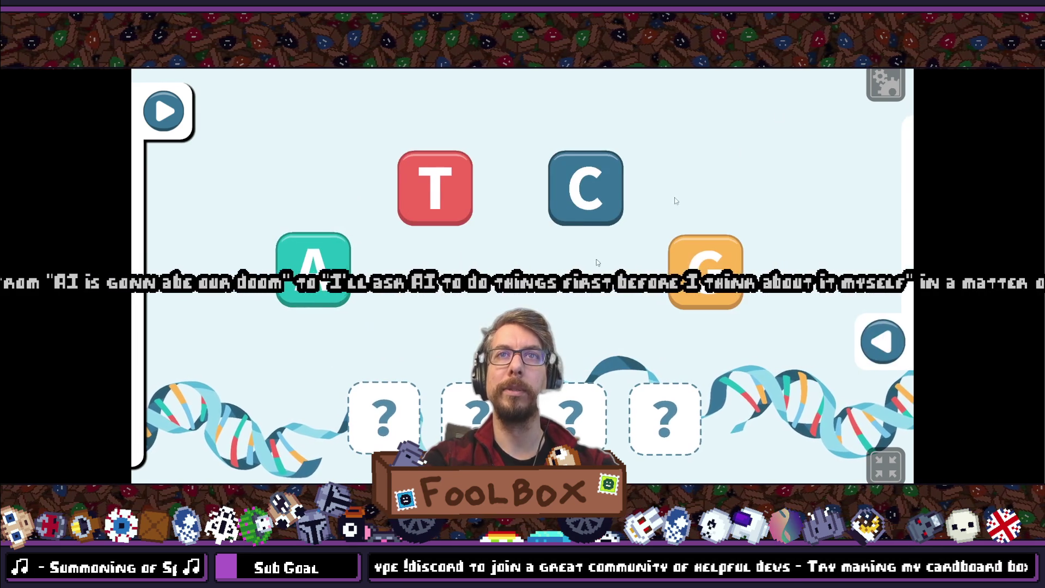
pyautogui.click(881, 85)
pyautogui.click(885, 465)
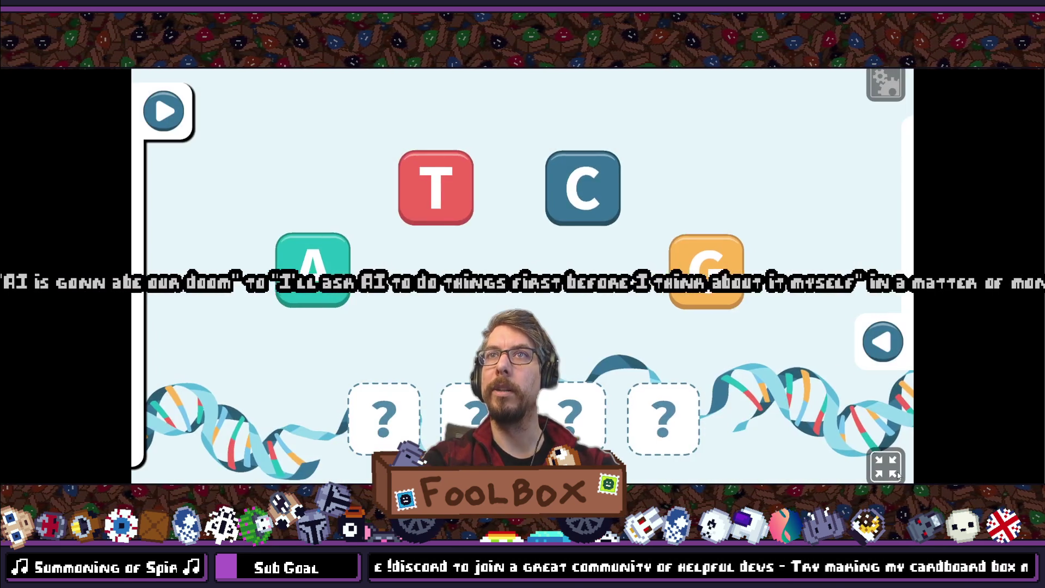
pyautogui.click(885, 465)
pyautogui.click(771, 126)
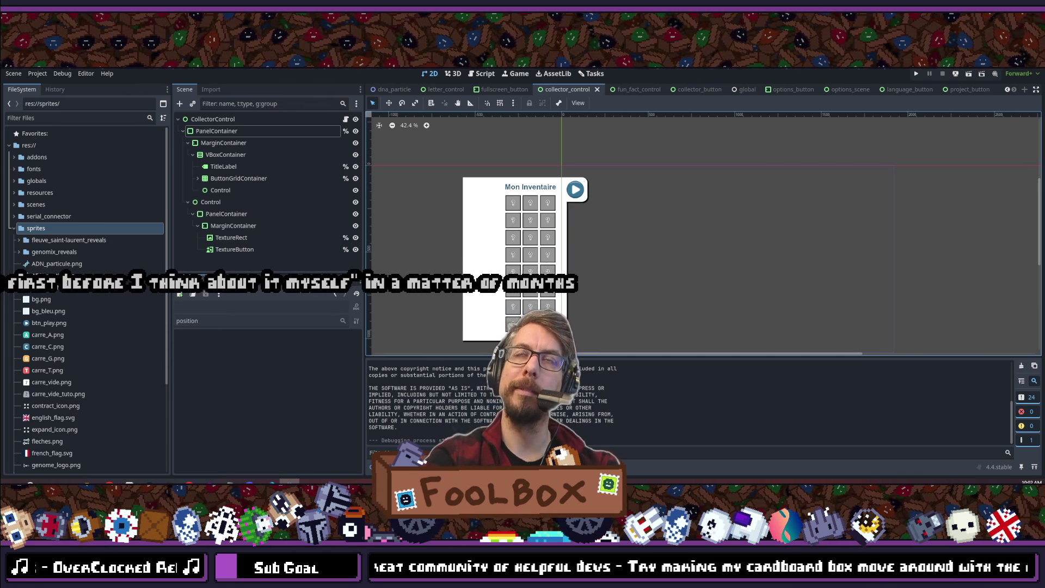
pyautogui.hotkey('ctrl', 's')
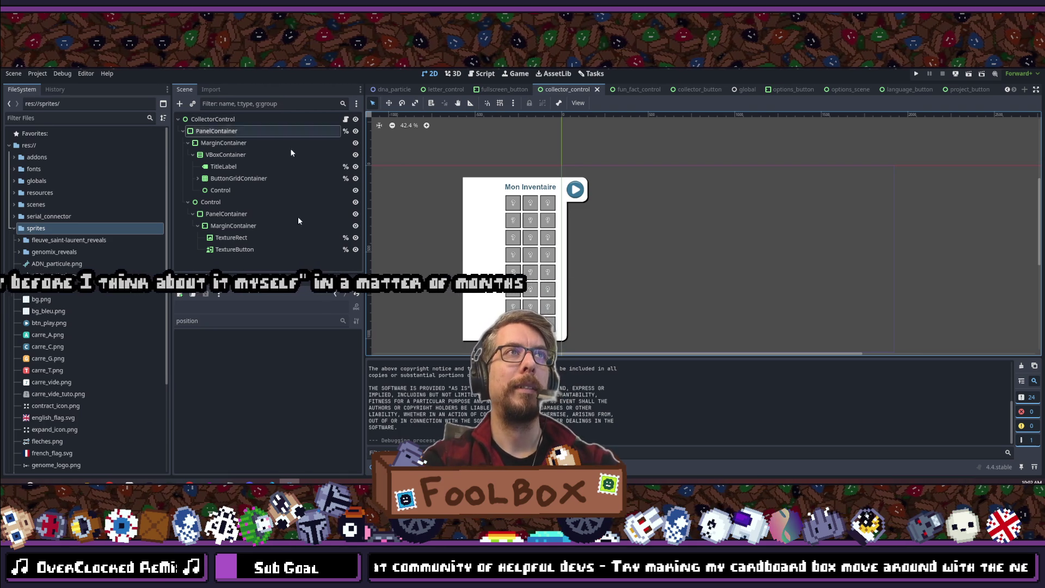
# - Open the FunFactControl scene and select its TitleLabel node
pyautogui.scroll(-2, 471, 226)
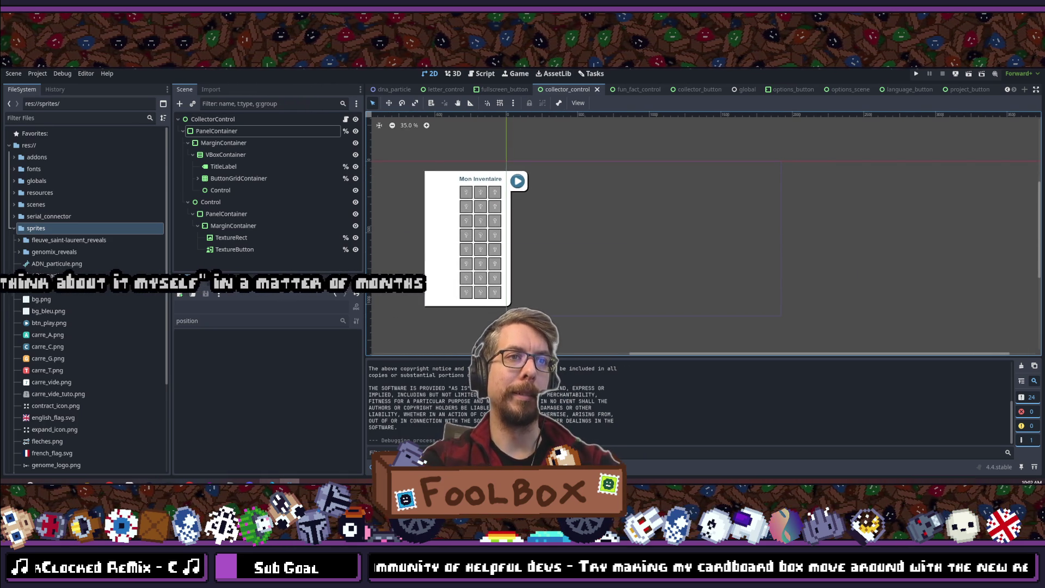
pyautogui.moveTo(269, 481)
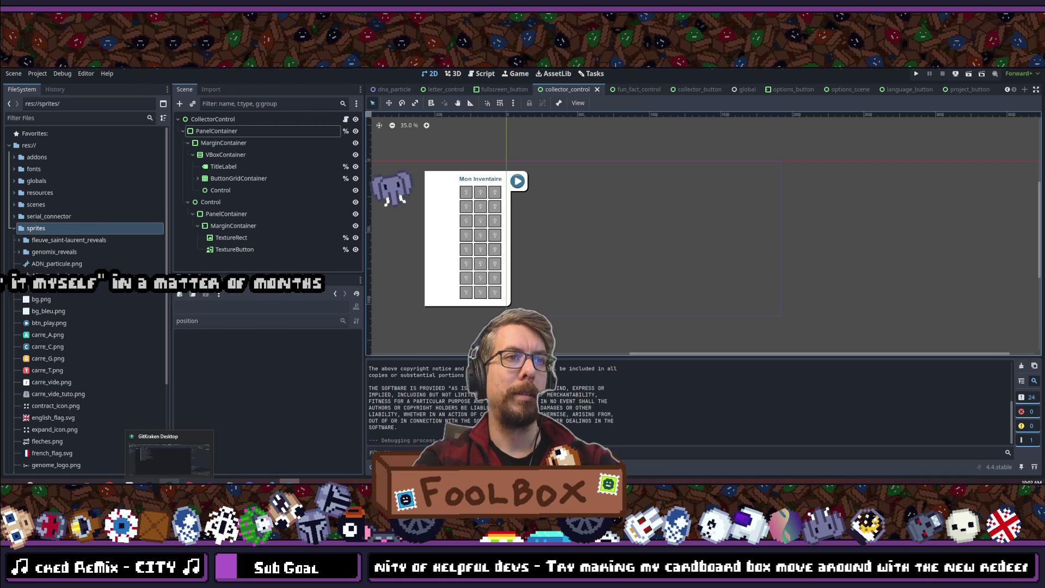
pyautogui.moveTo(150, 482)
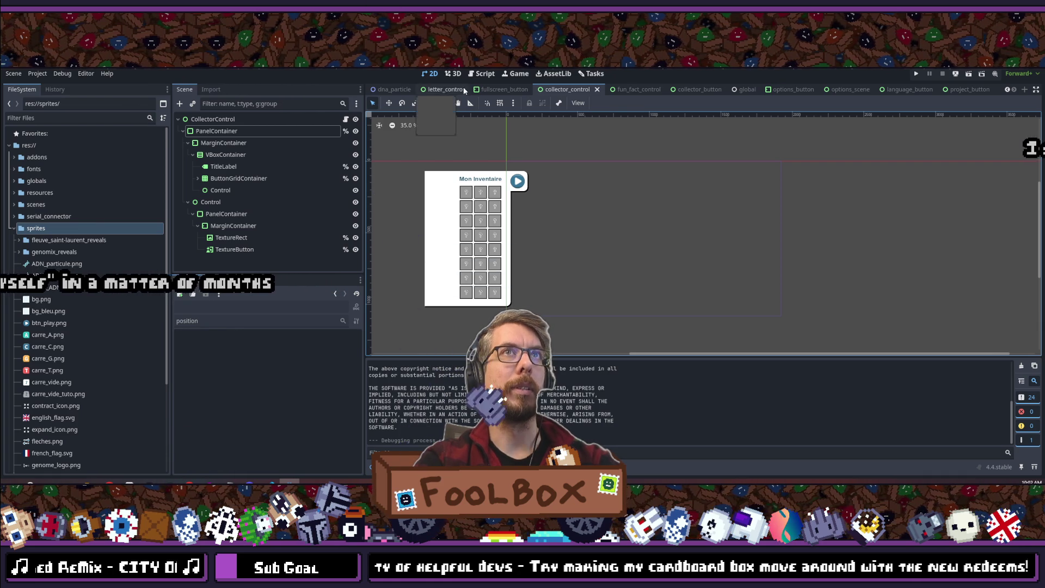
pyautogui.click(637, 90)
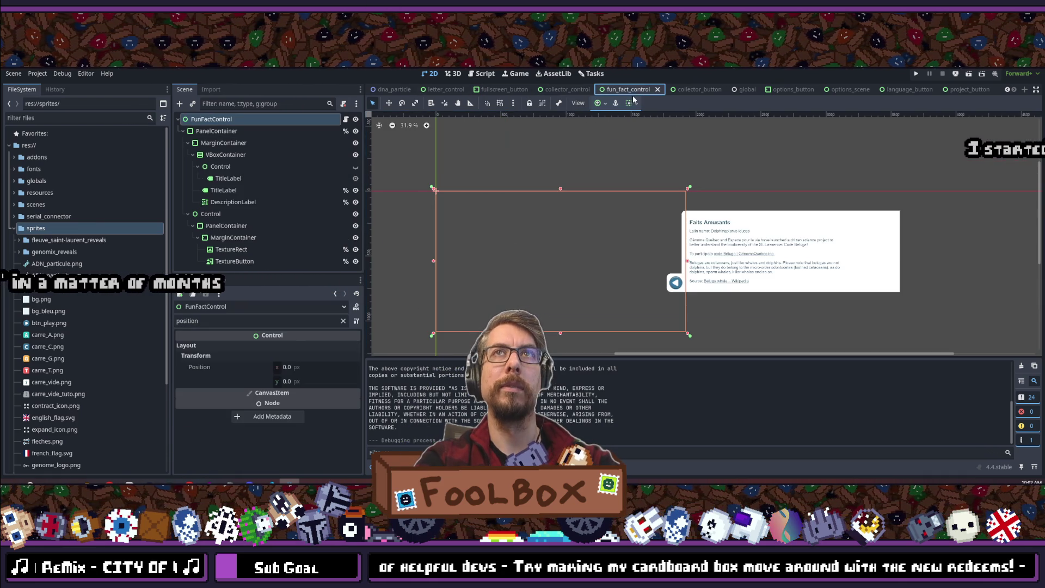
pyautogui.scroll(5, 628, 226)
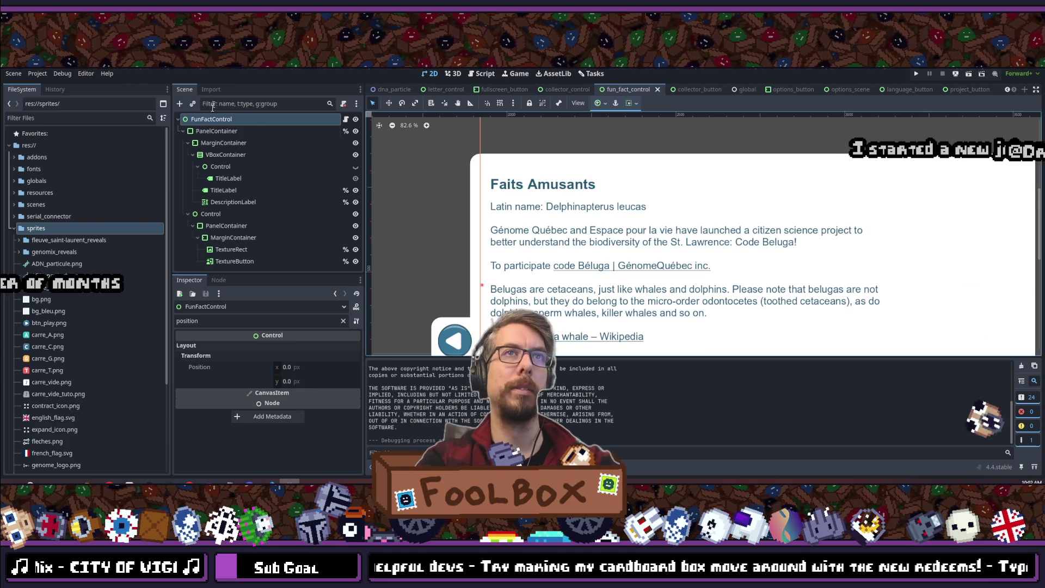
pyautogui.click(223, 190)
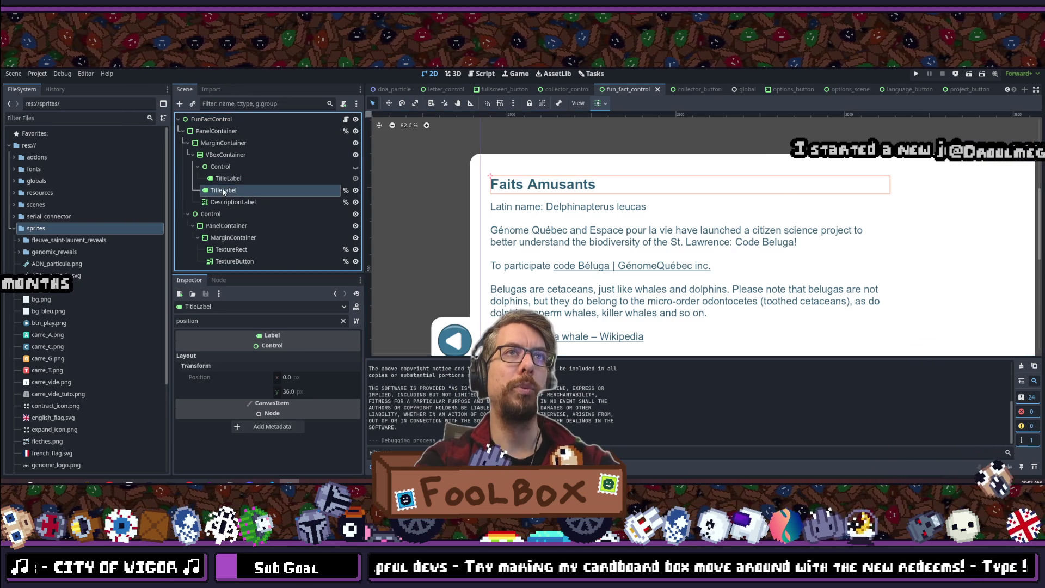
# - Change TitleLabel's Text from 'Faits Amusants' to 'Le Saviez-Vous?' and save the scene
pyautogui.click(343, 321)
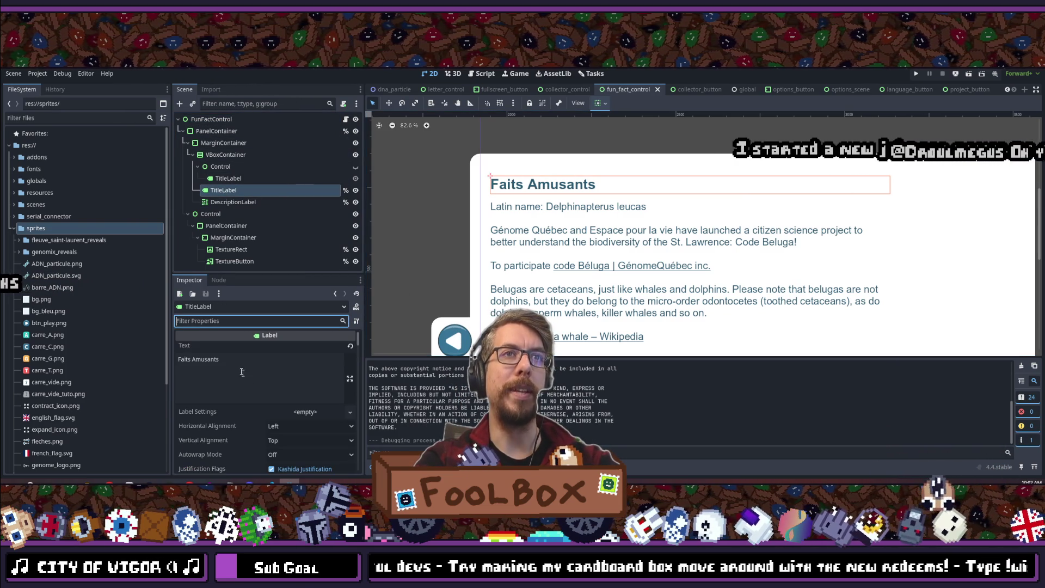
pyautogui.click(246, 357)
pyautogui.hotkey('ctrl', 'a')
pyautogui.write('L')
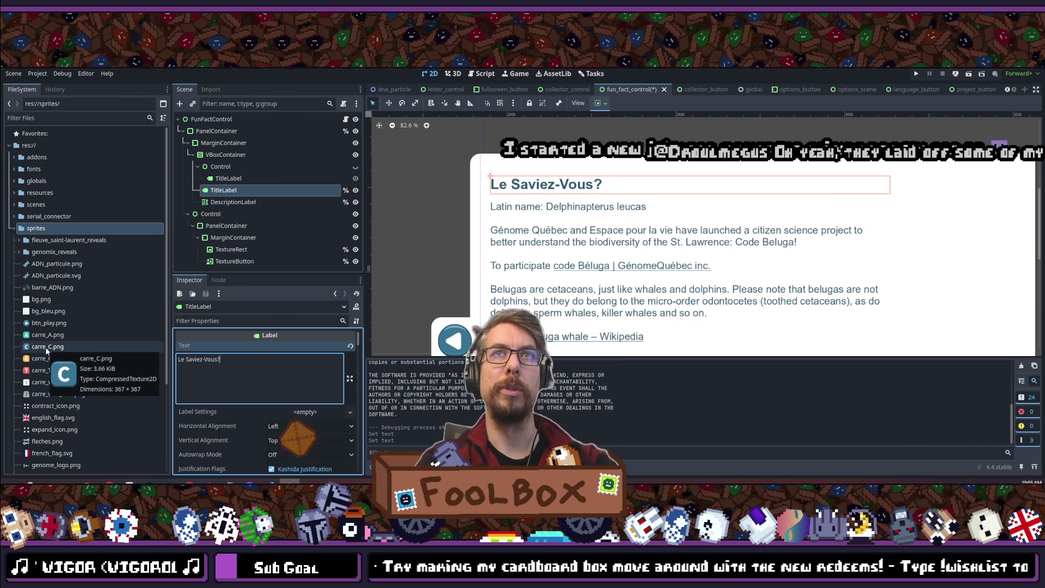
pyautogui.click(233, 202)
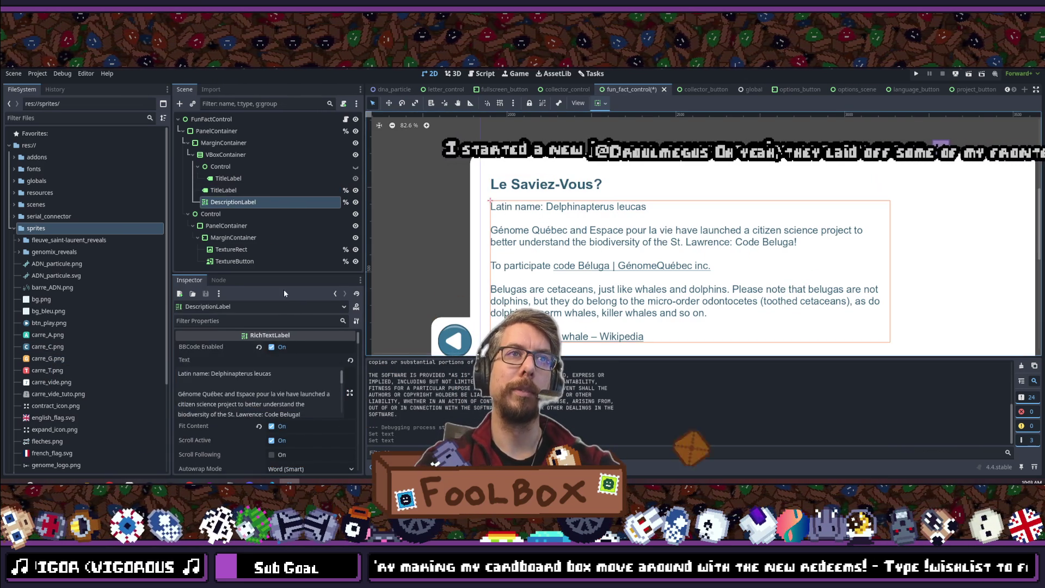
pyautogui.click(223, 190)
pyautogui.hotkey('ctrl', 's')
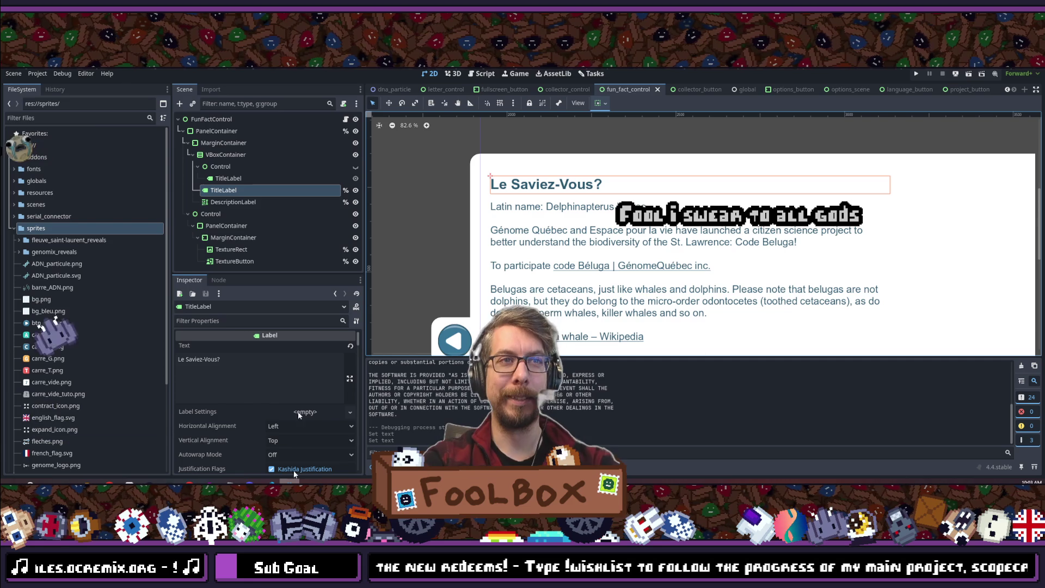
pyautogui.hotkey('alt', 'Tab')
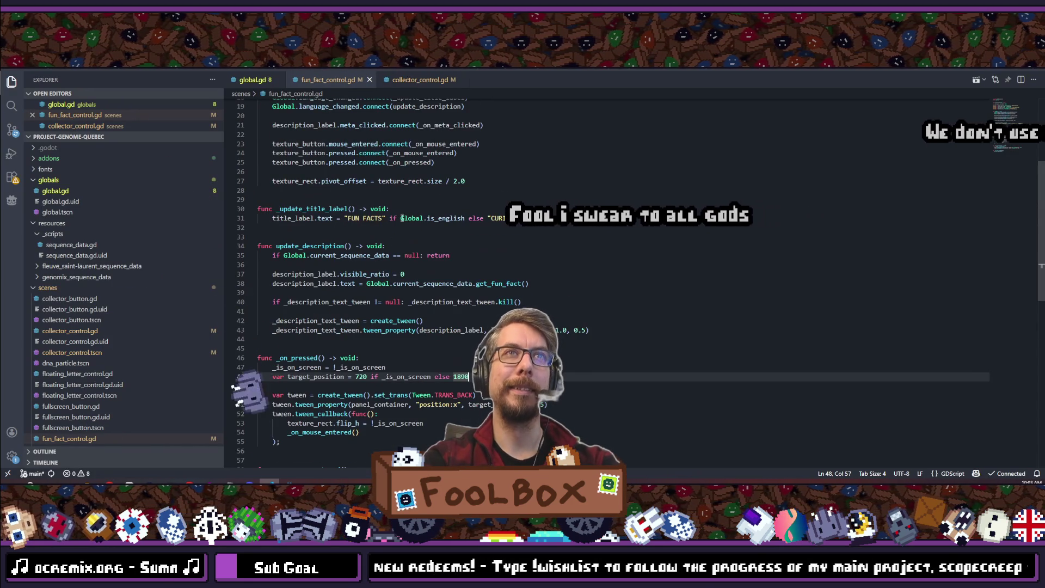
# - Retype the French fun-fact title string in fun_fact_control.gd
pyautogui.moveTo(529, 218); pyautogui.dragTo(491, 217)
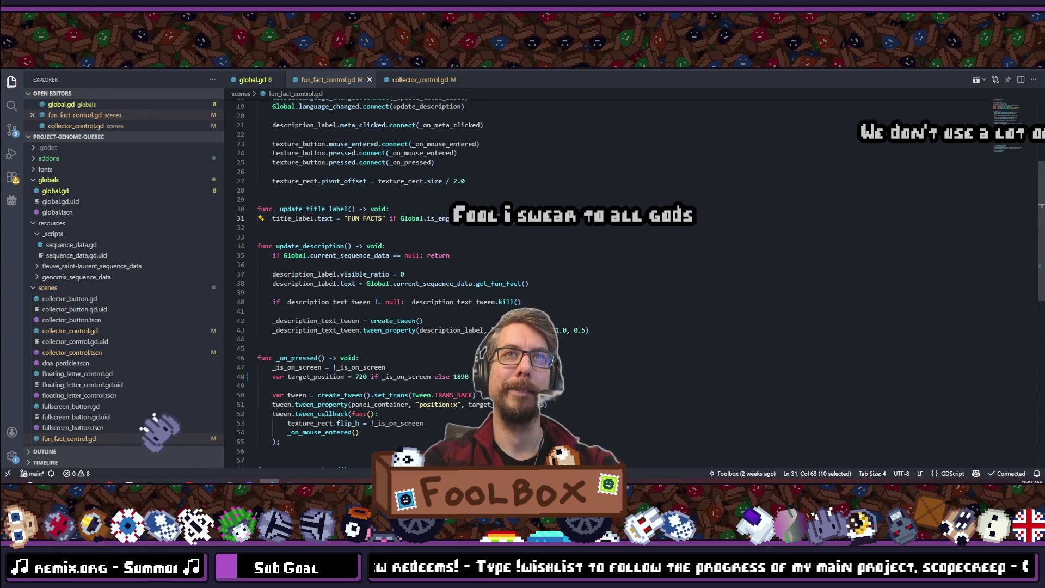
pyautogui.write('FAITS')
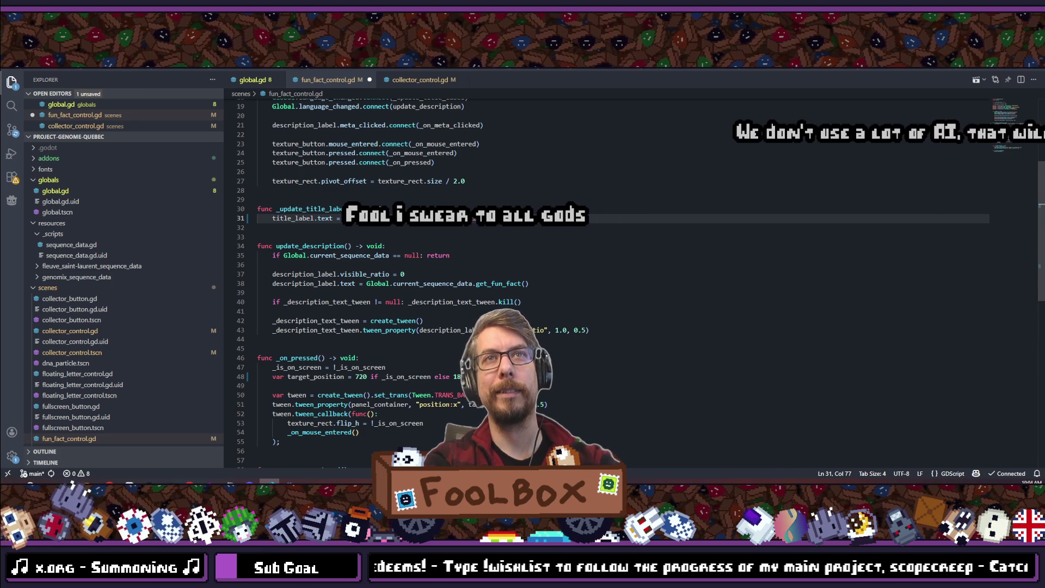
pyautogui.write('us?')
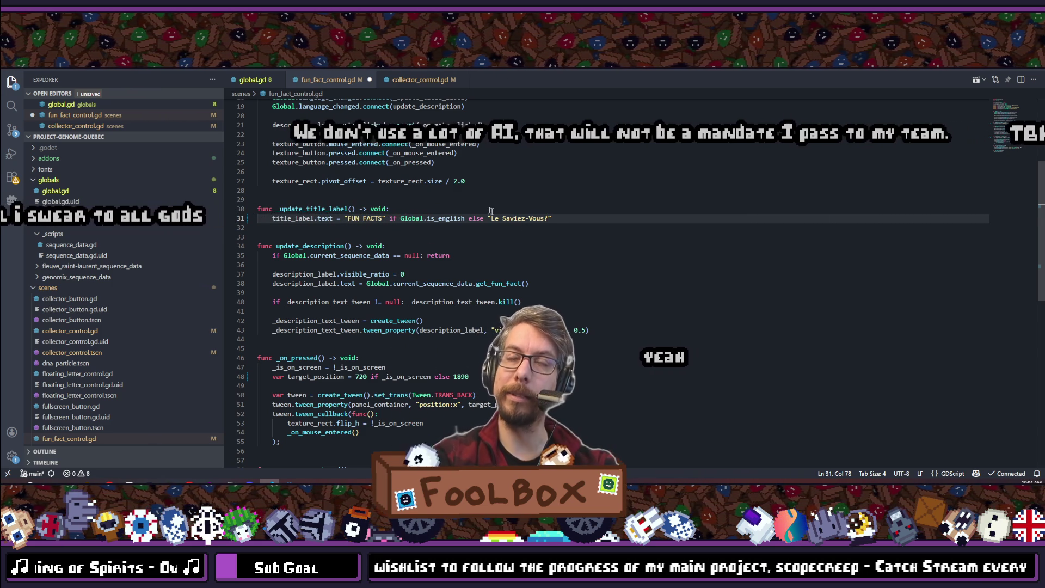
pyautogui.press('Up')
# - Change the English card title from 'FUN FACTS' to 'Fun Facts'
pyautogui.moveTo(382, 218); pyautogui.dragTo(345, 218)
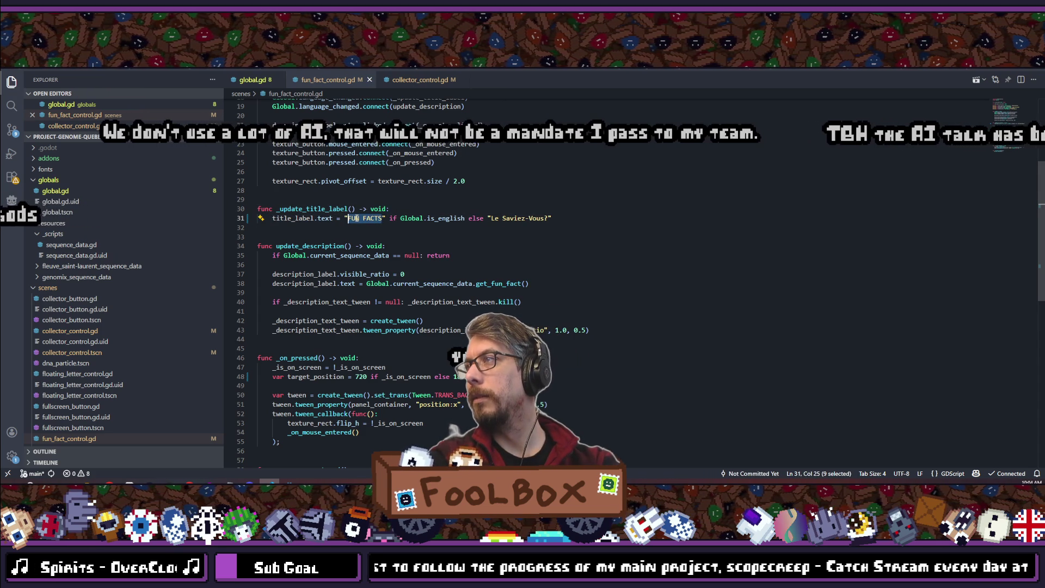
pyautogui.write('F')
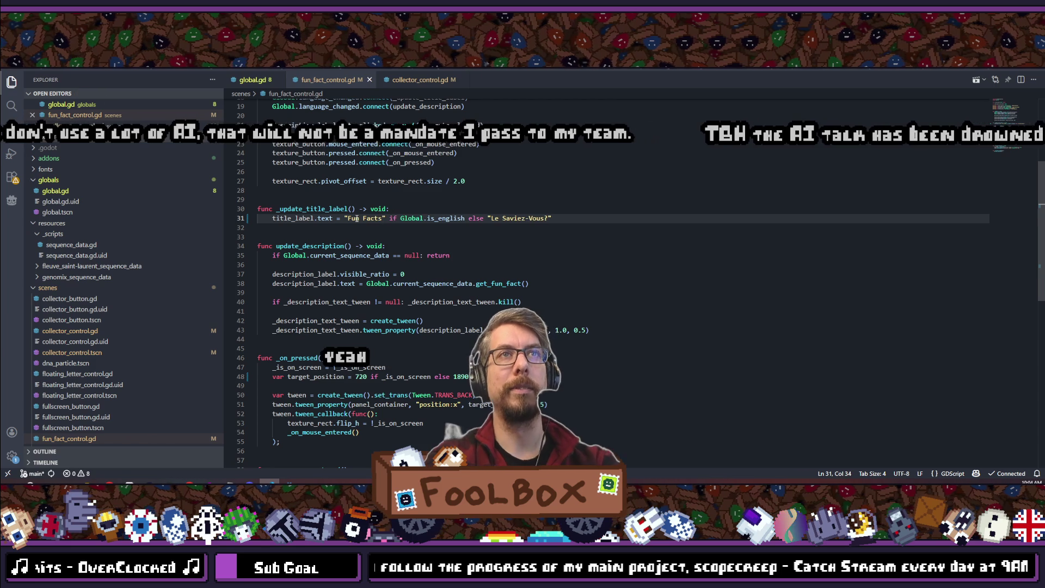
pyautogui.scroll(-5, 356, 291)
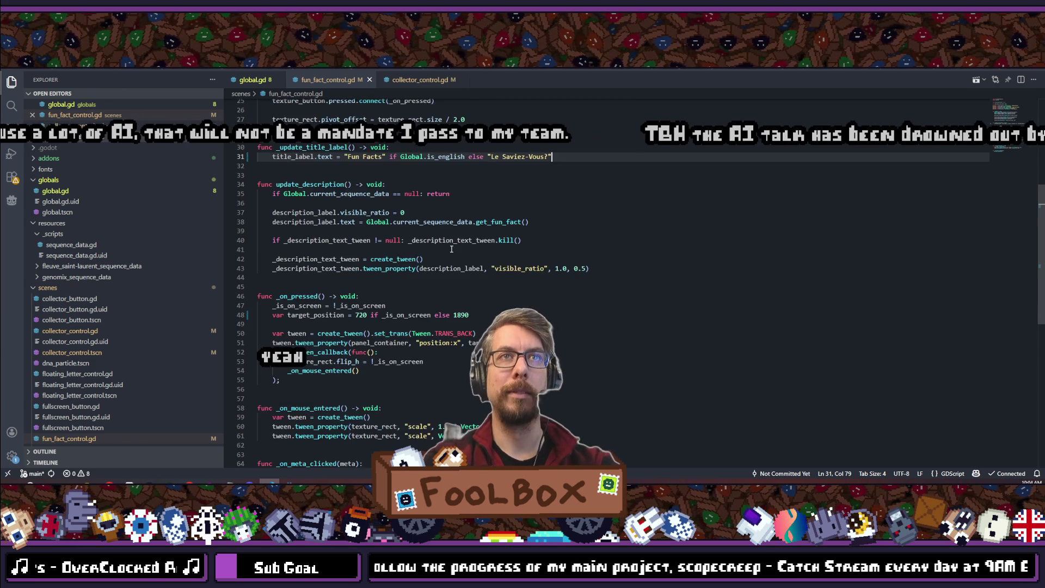
pyautogui.scroll(10, 482, 251)
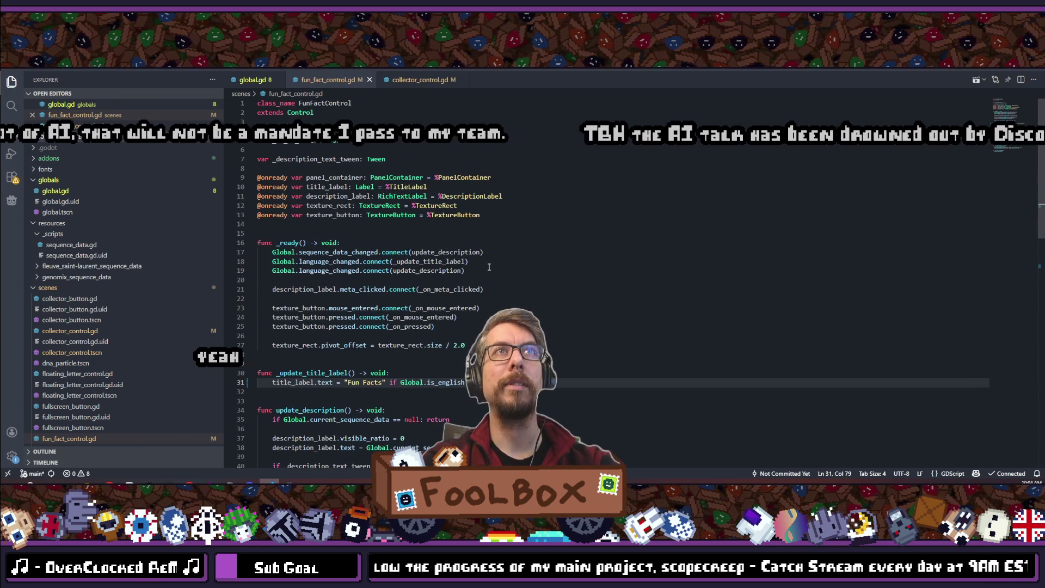
pyautogui.hotkey('alt', 'Tab')
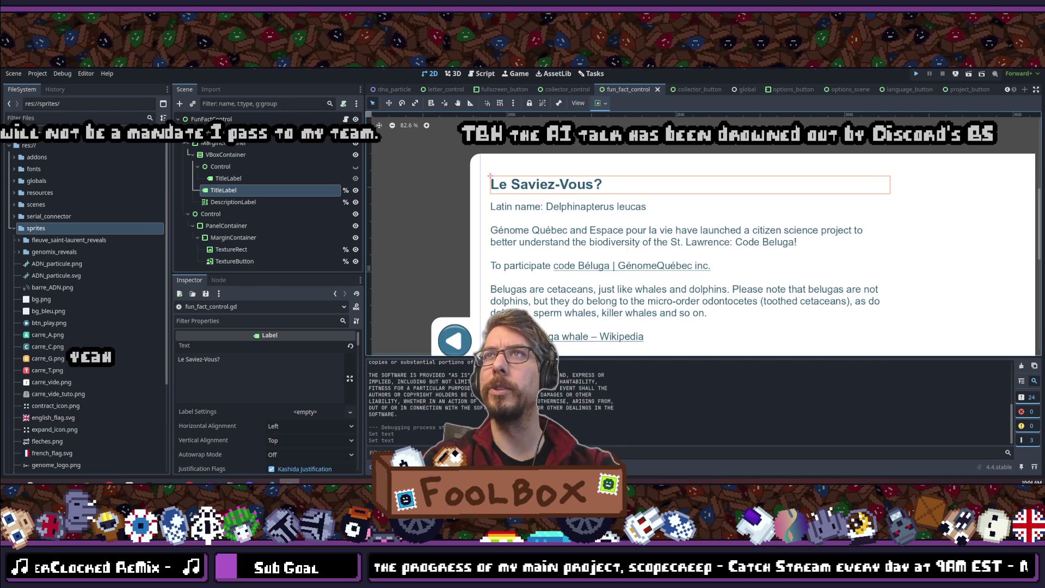
pyautogui.press('F6')
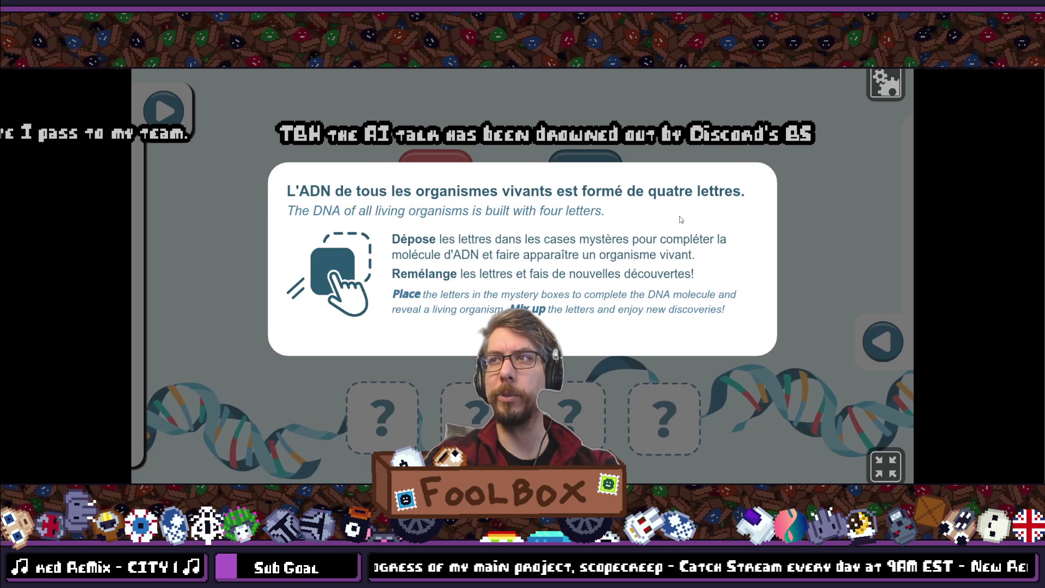
pyautogui.click(818, 151)
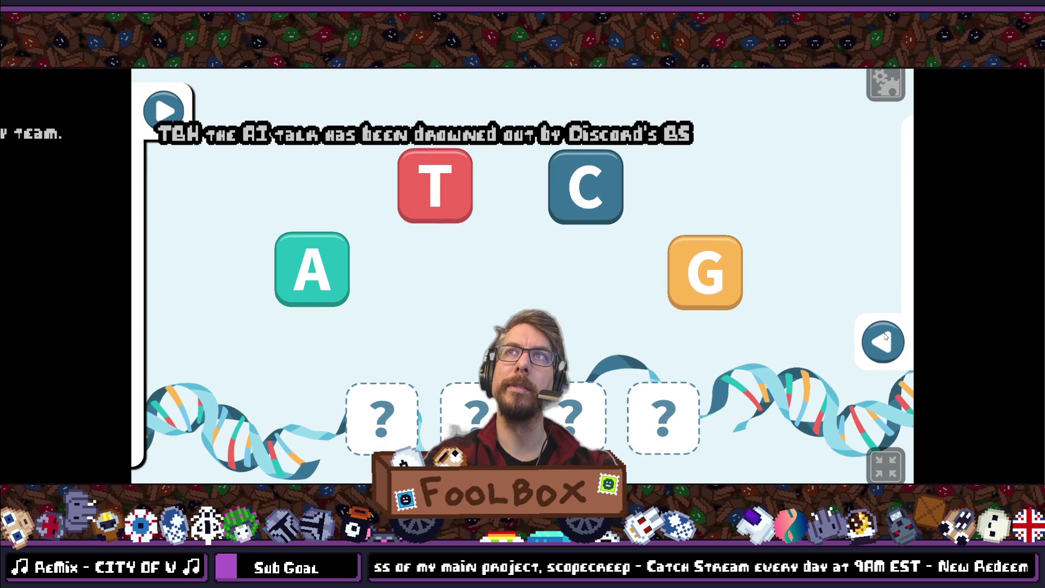
pyautogui.click(886, 84)
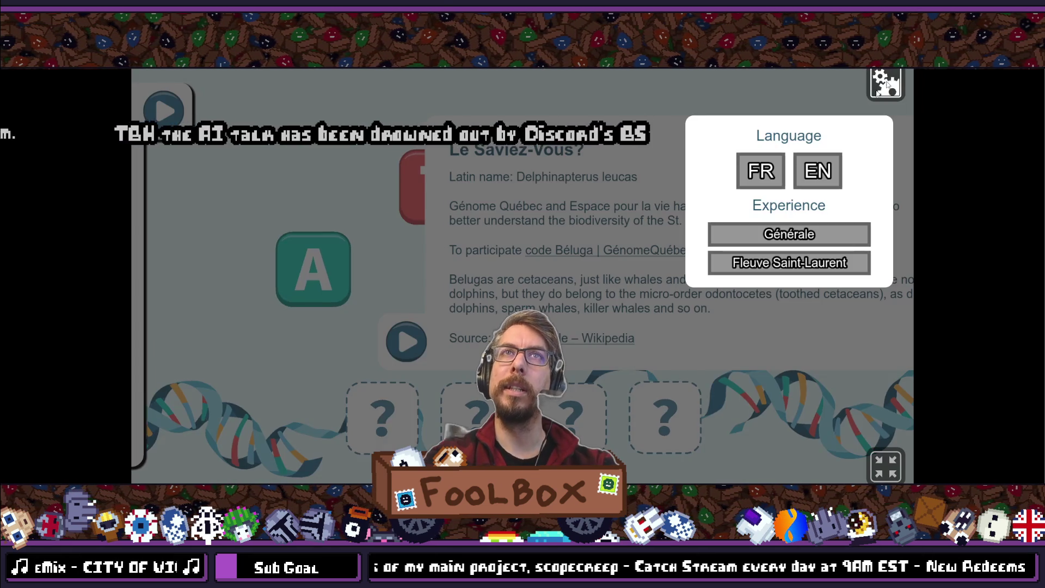
pyautogui.click(817, 171)
pyautogui.click(776, 172)
pyautogui.click(768, 171)
pyautogui.click(764, 172)
pyautogui.click(762, 171)
pyautogui.click(763, 170)
pyautogui.click(768, 171)
pyautogui.click(776, 170)
pyautogui.click(784, 169)
pyautogui.click(788, 168)
pyautogui.click(795, 169)
pyautogui.click(783, 169)
pyautogui.click(884, 430)
pyautogui.click(886, 465)
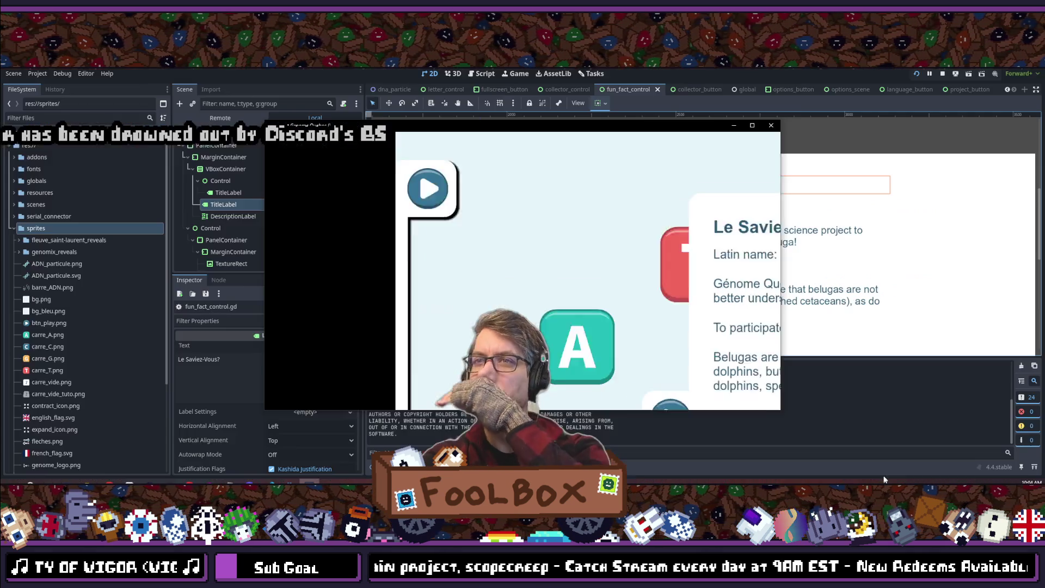
pyautogui.click(751, 147)
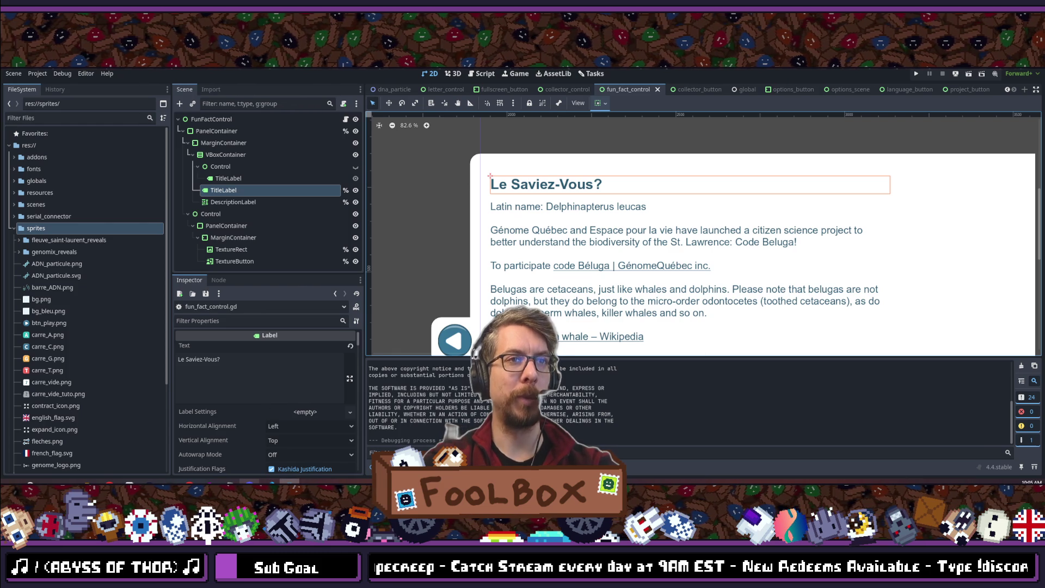
pyautogui.moveTo(270, 483)
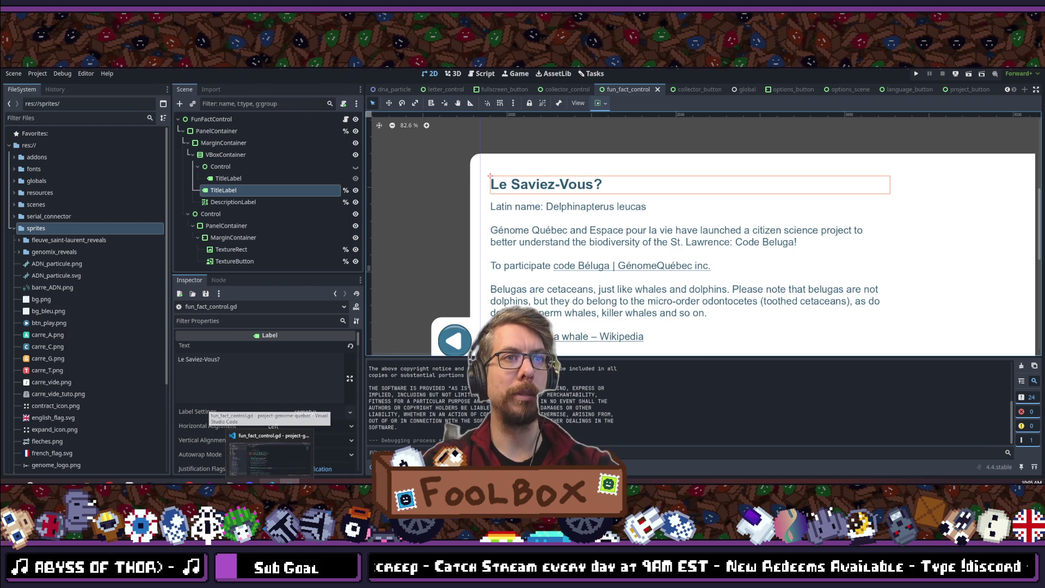
pyautogui.click(270, 455)
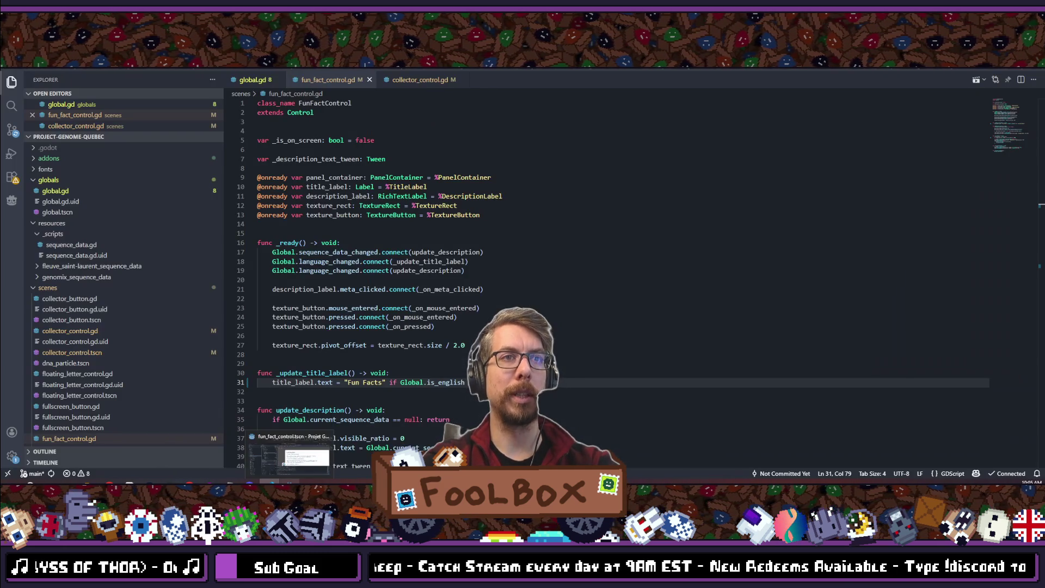
pyautogui.click(290, 480)
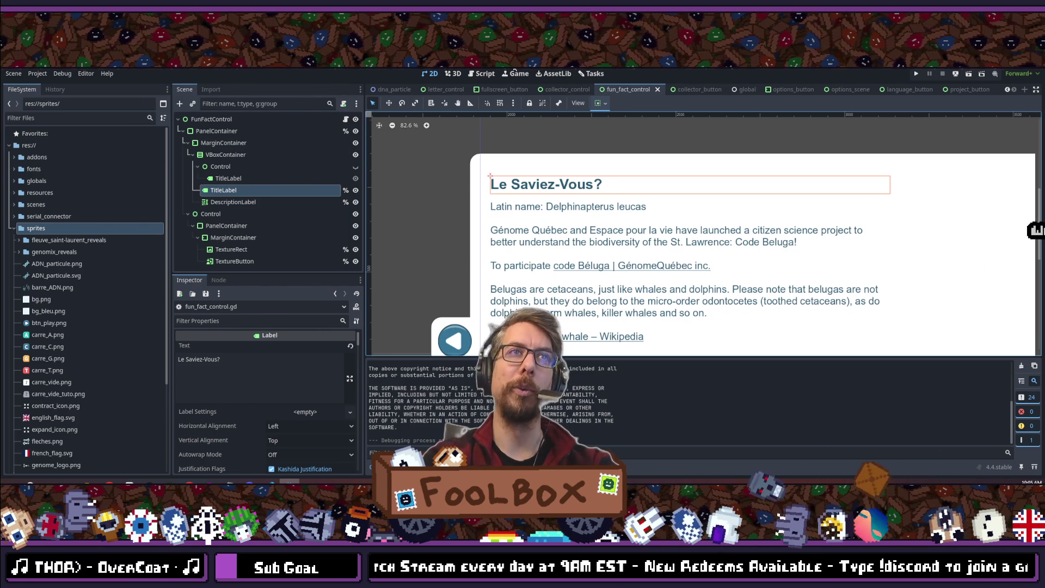
pyautogui.hotkey('alt', 'Tab')
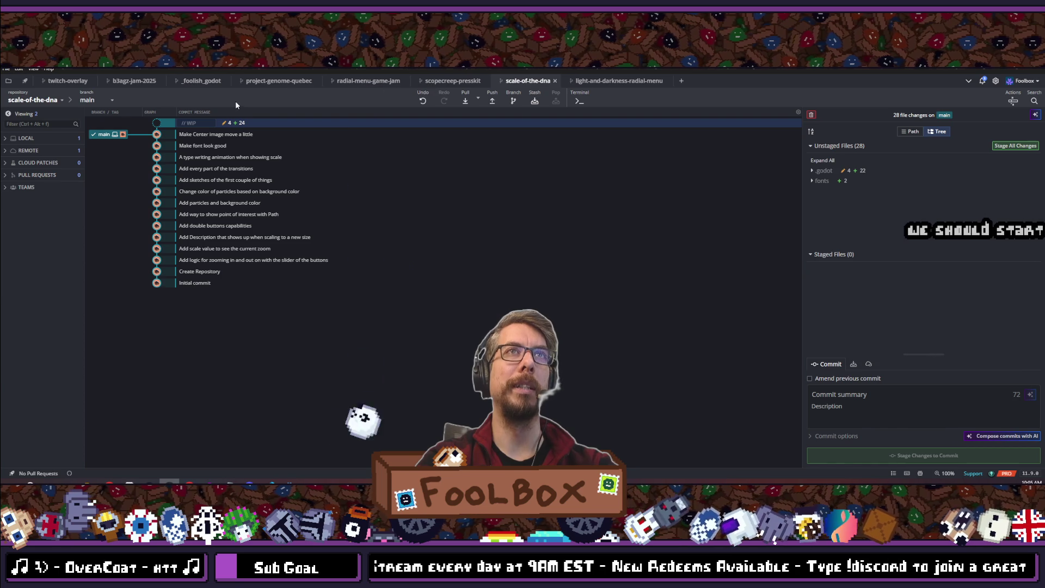
# - Open the project-genome-quebec repository in GitKraken and stage all nine changed files
pyautogui.click(283, 82)
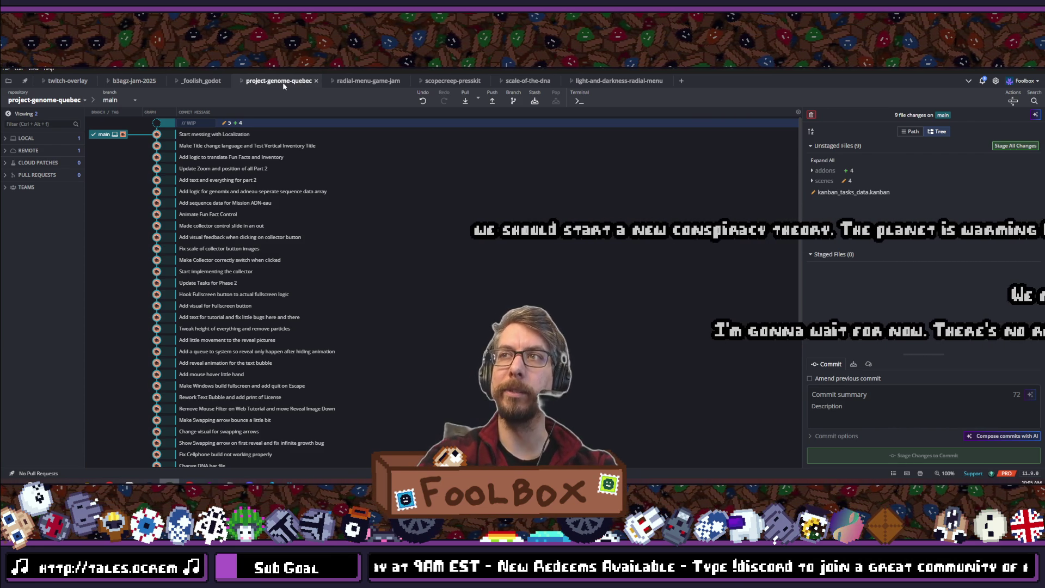
pyautogui.click(1016, 145)
pyautogui.click(860, 395)
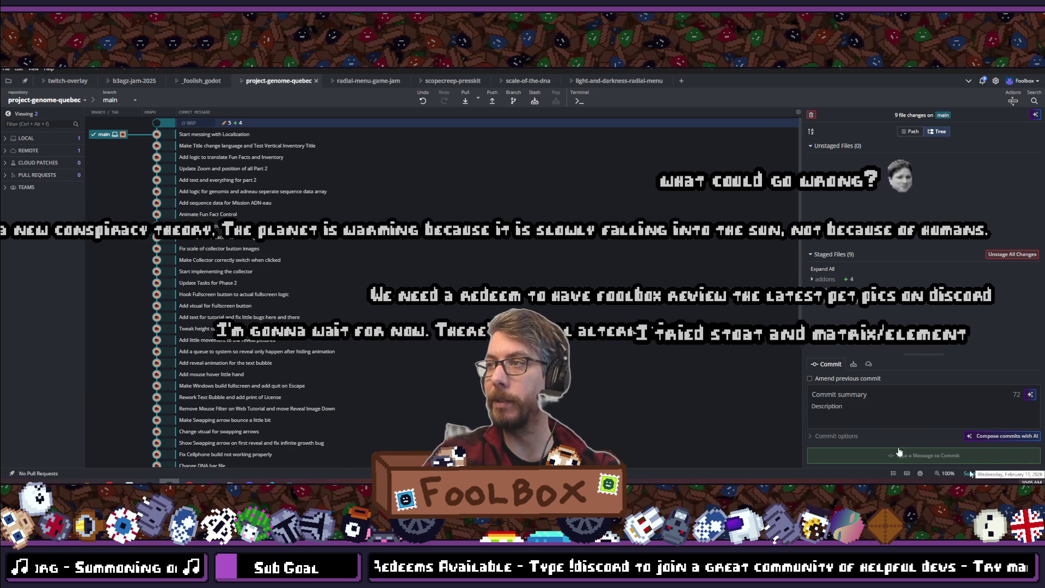
pyautogui.hotkey('alt', 'Tab')
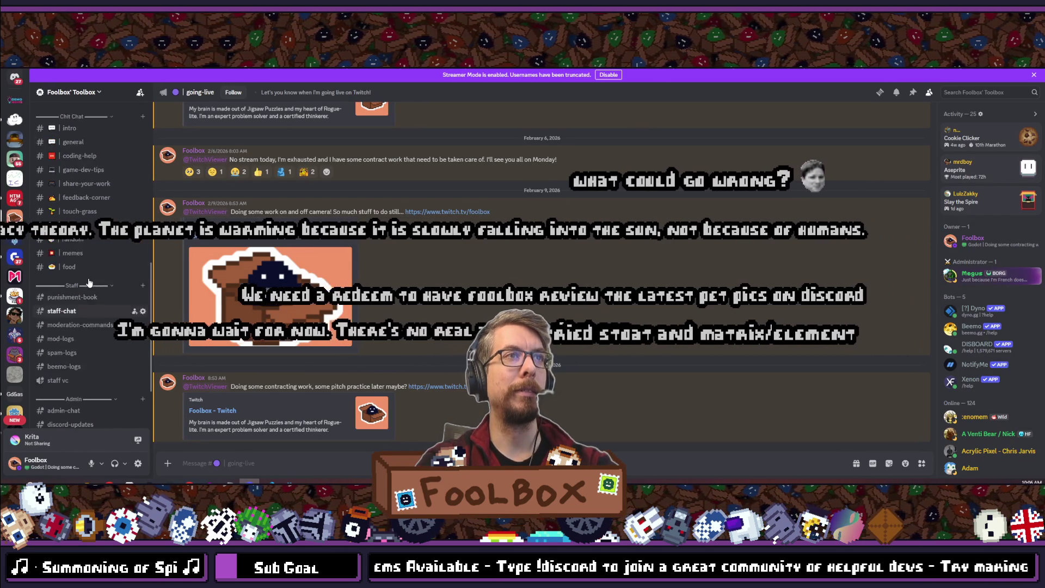
pyautogui.scroll(2, 79, 275)
pyautogui.click(75, 279)
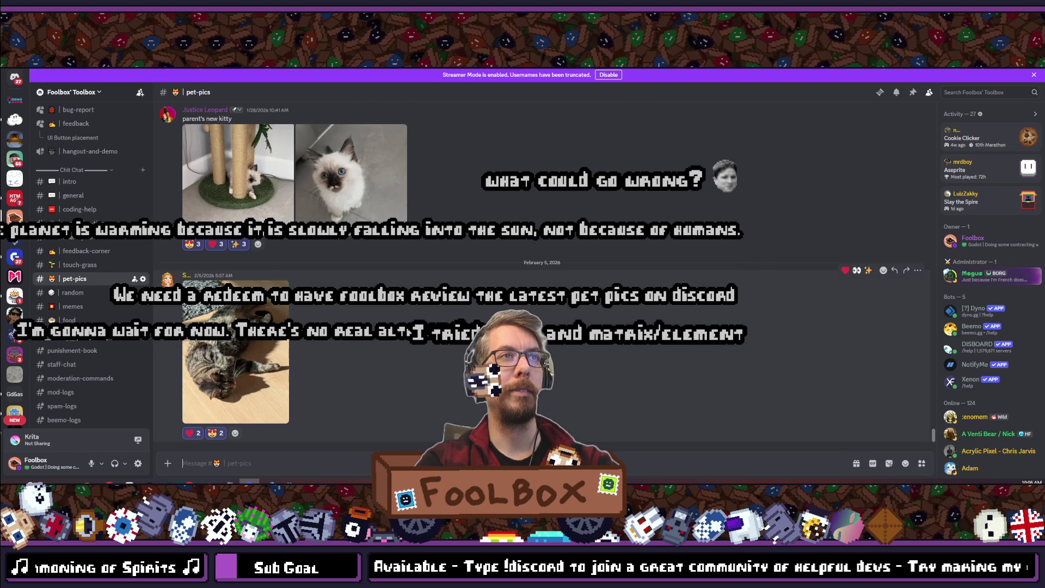
pyautogui.click(234, 371)
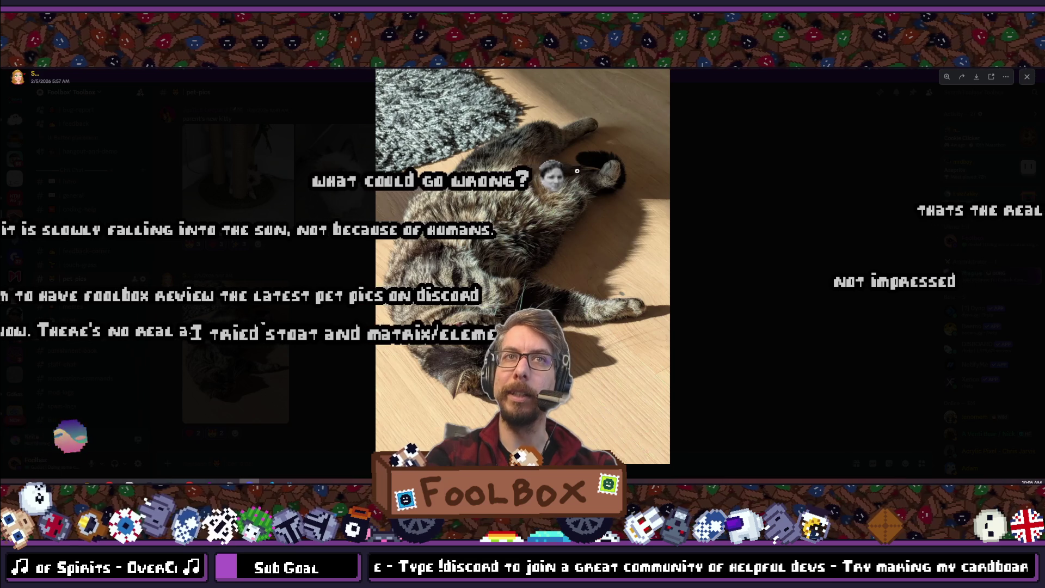
pyautogui.click(739, 325)
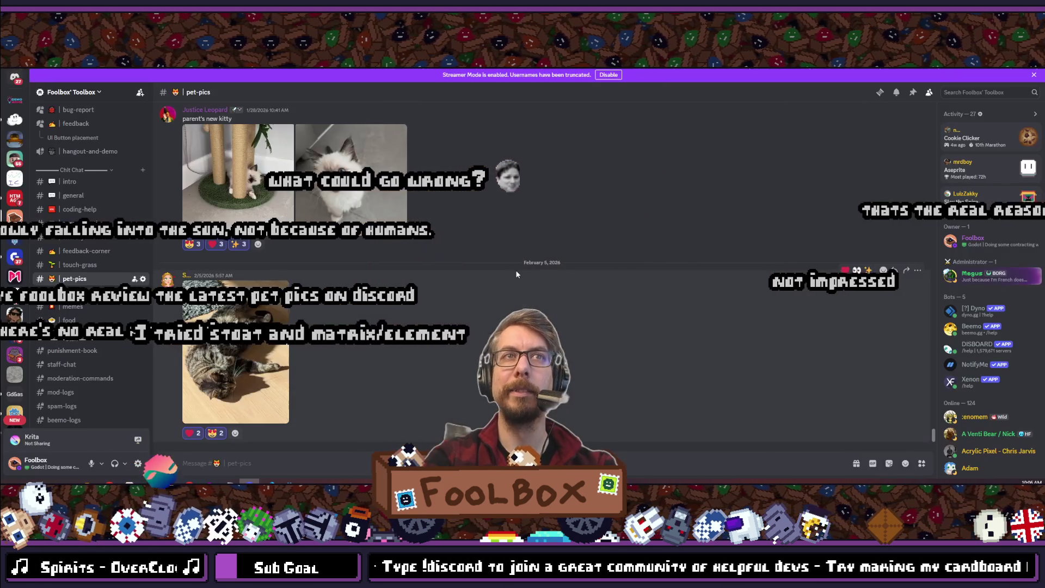
pyautogui.click(332, 164)
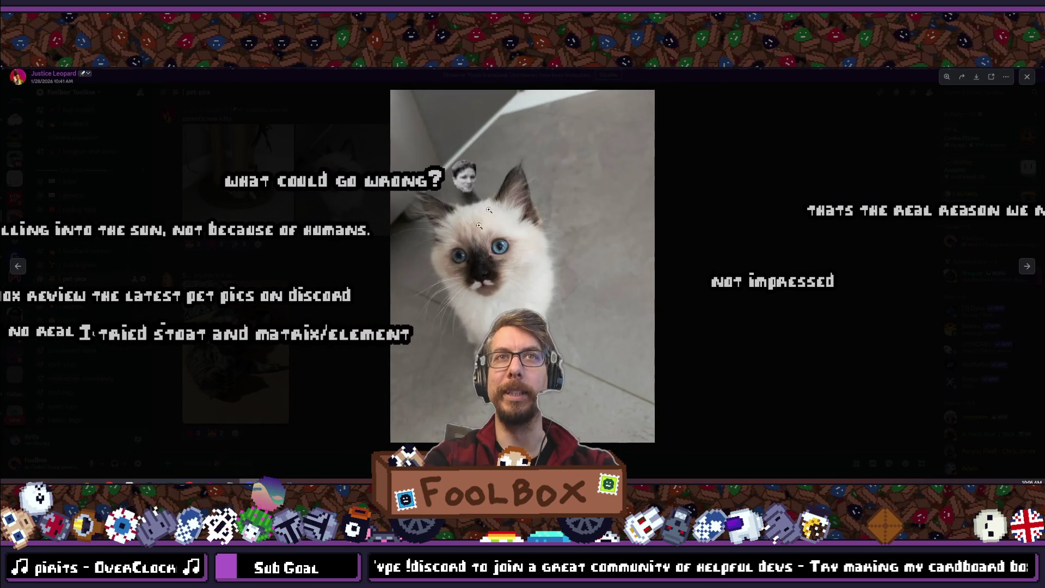
pyautogui.click(793, 299)
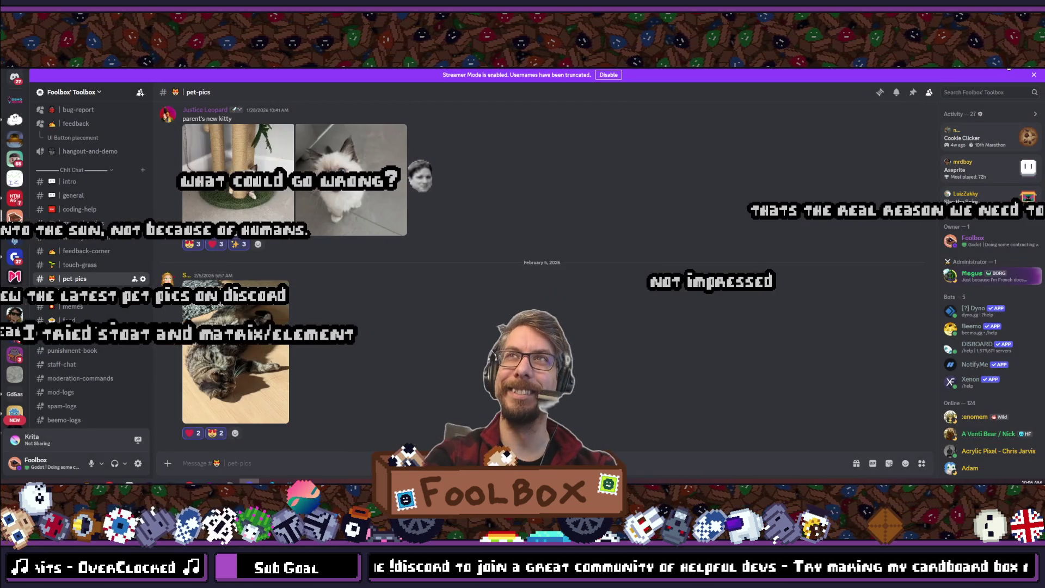
pyautogui.hotkey('alt', 'Tab')
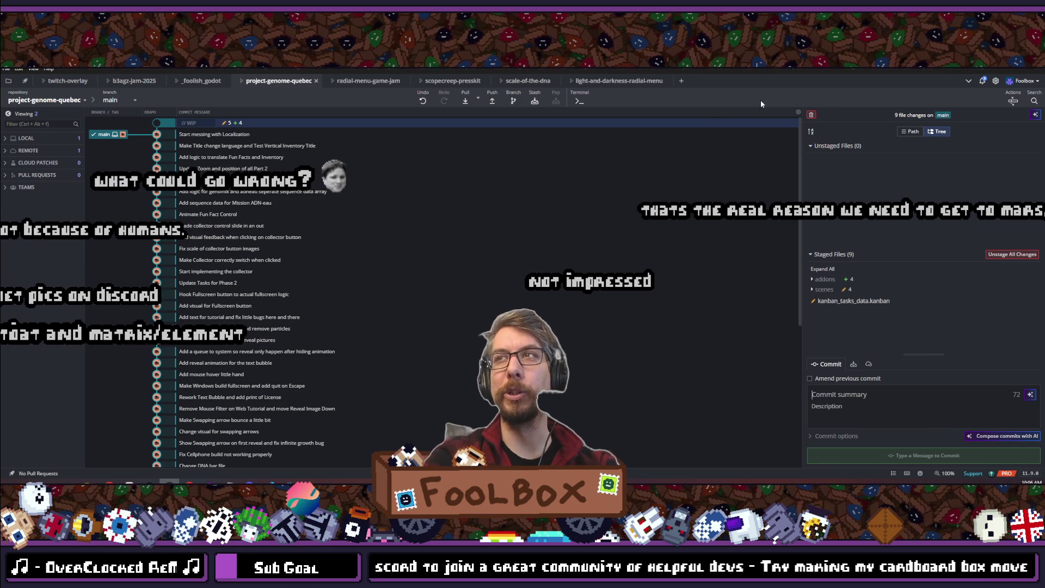
# - Enter the summary 'Change horizontal title and fix title localization' and commit the 9 files
pyautogui.click(853, 392)
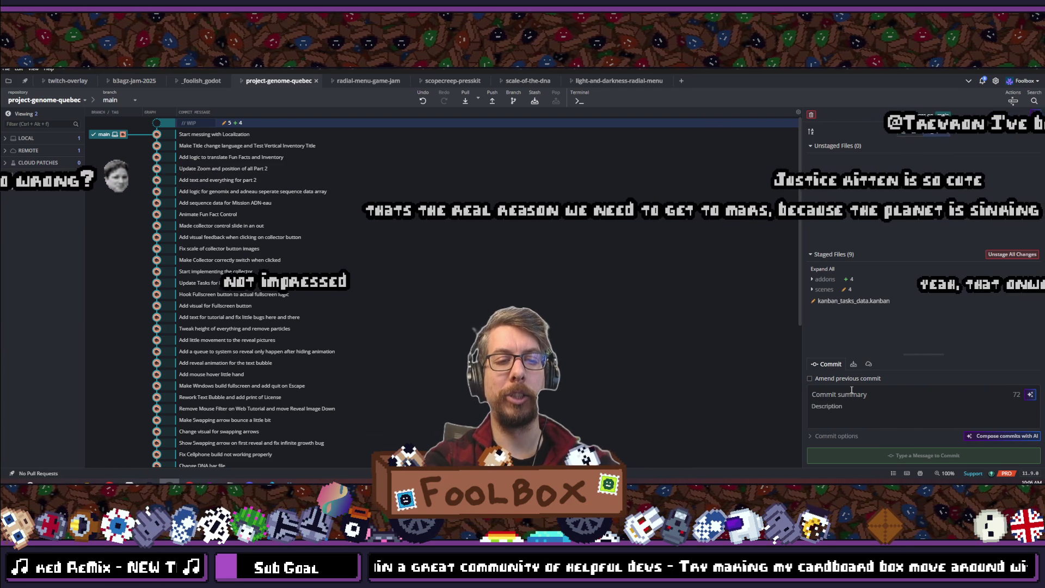
pyautogui.write('Change horizontal')
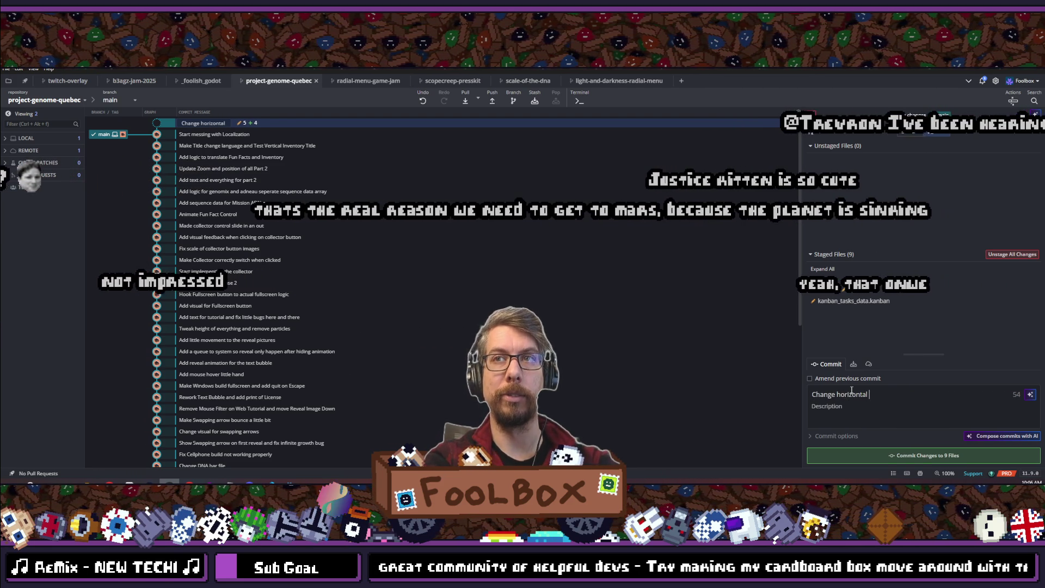
pyautogui.write(' title and fix title localization')
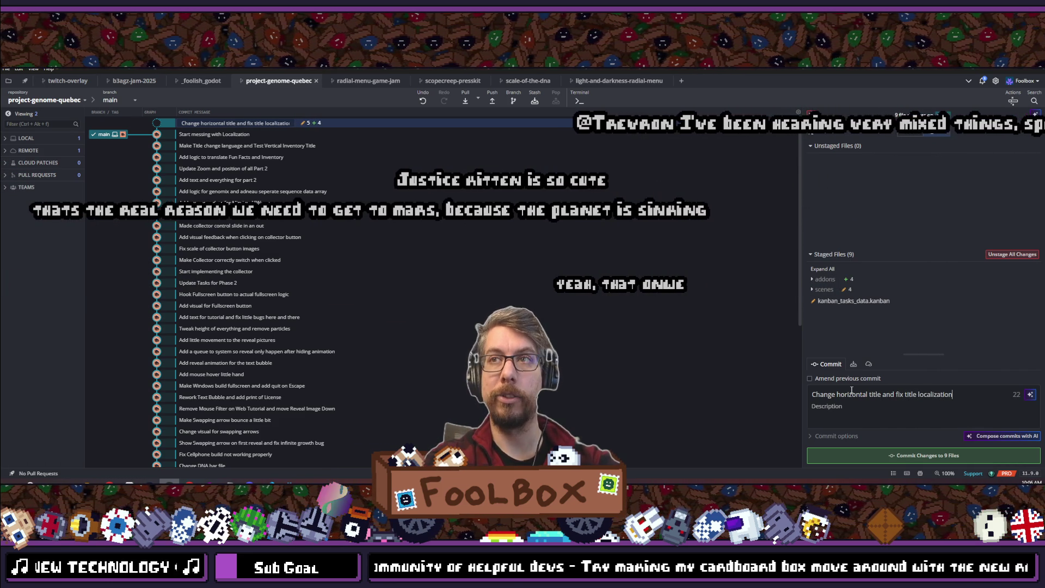
pyautogui.click(916, 452)
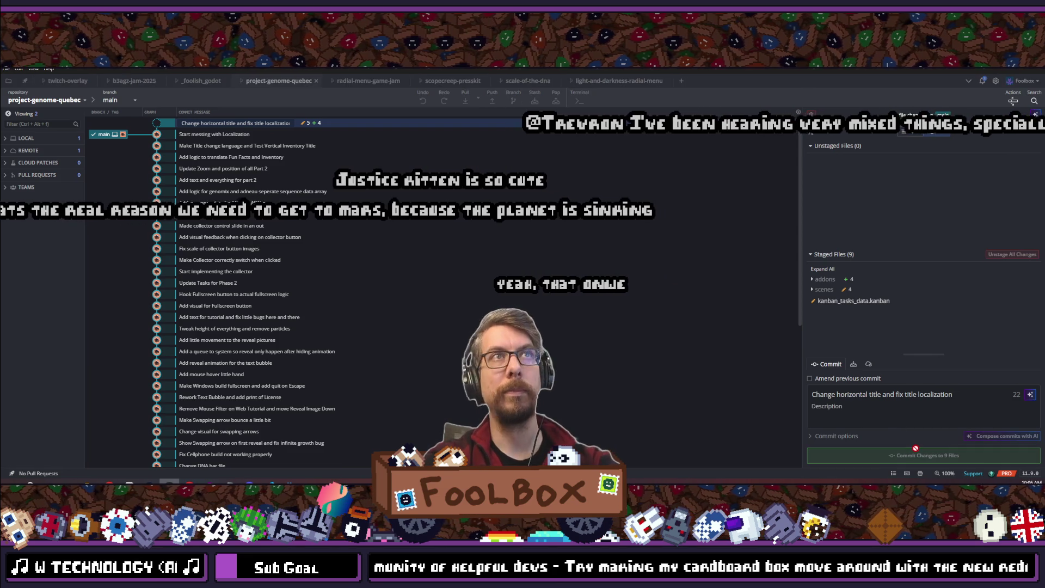
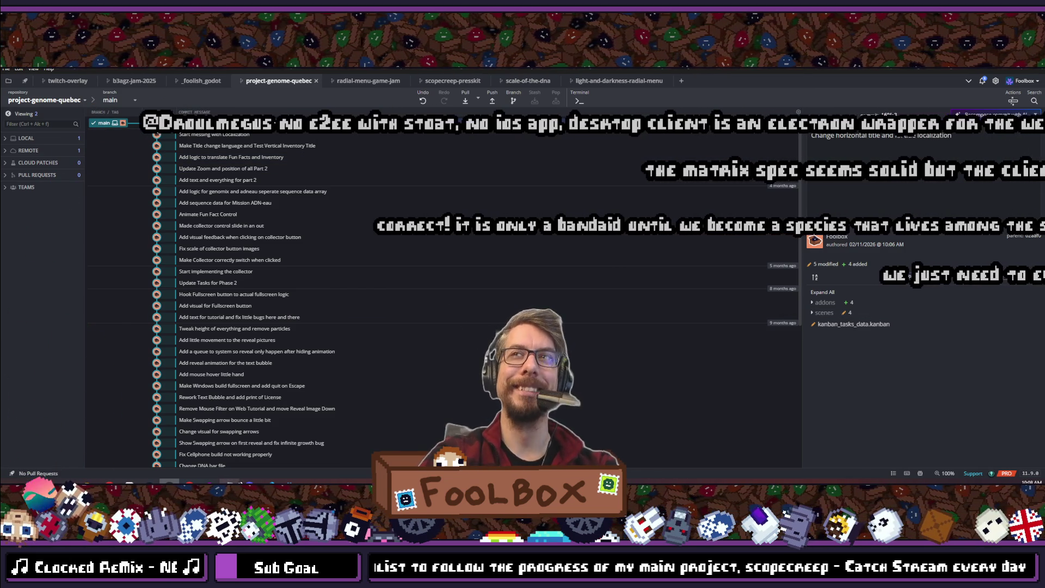
# - Switch from GitHub Desktop back to the Godot editor showing the fun_fact_control scene
pyautogui.click(269, 451)
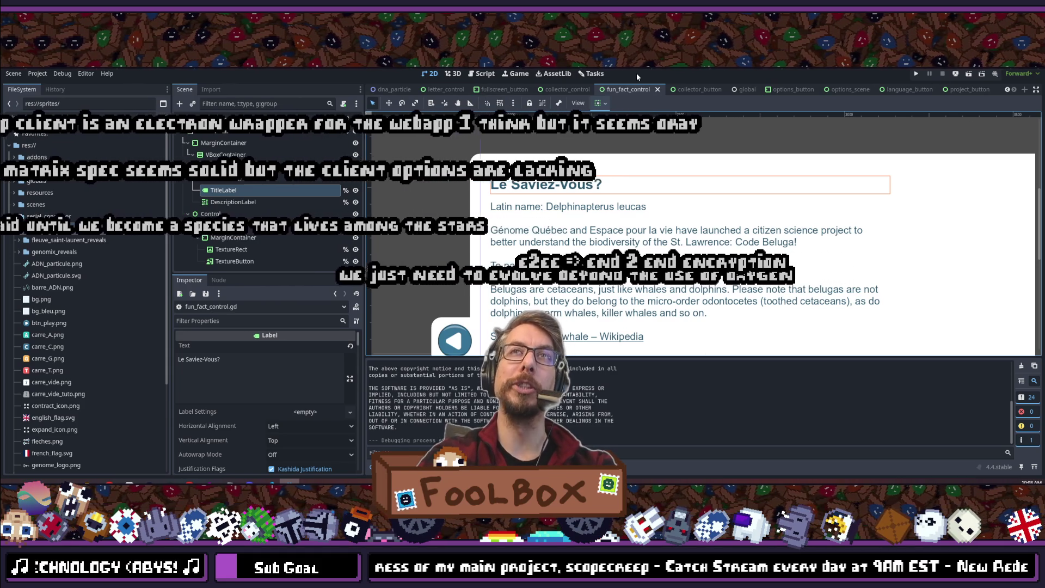
# - Filter the FileSystem dock to show only files matching 'icon'
pyautogui.scroll(-3, 586, 224)
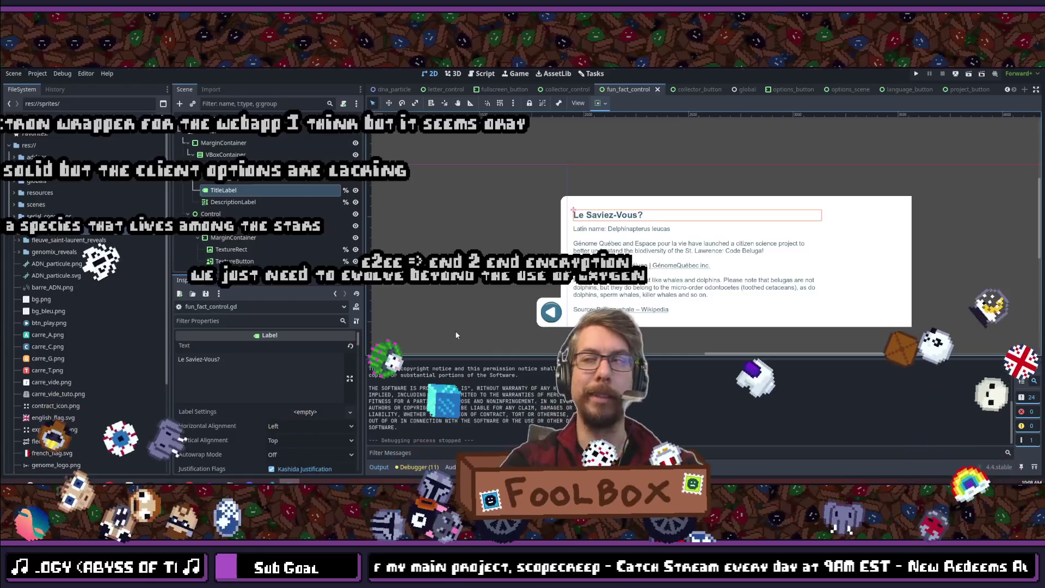
pyautogui.scroll(-5, 87, 293)
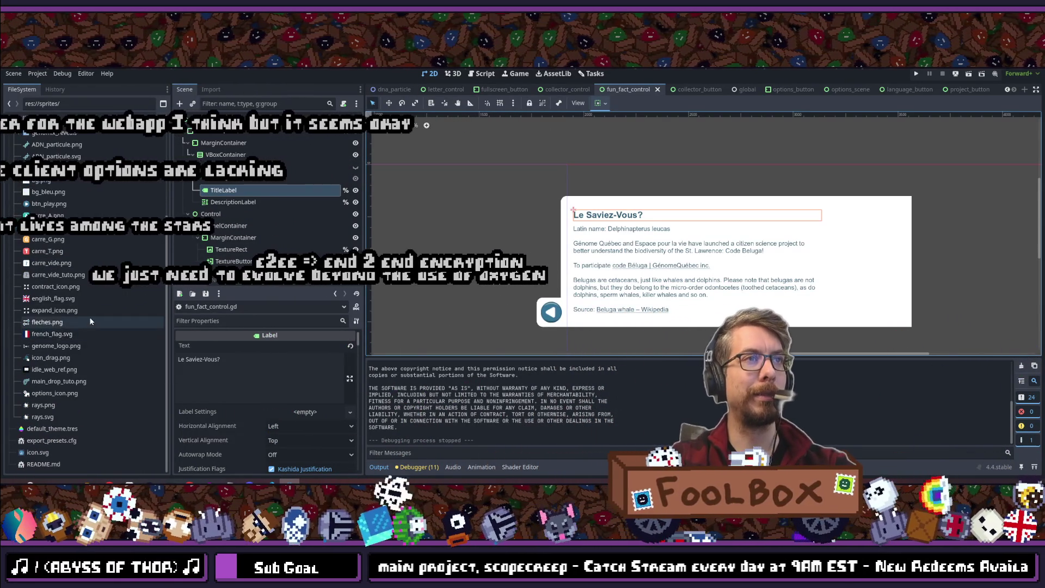
pyautogui.scroll(2, 96, 328)
pyautogui.write('icon')
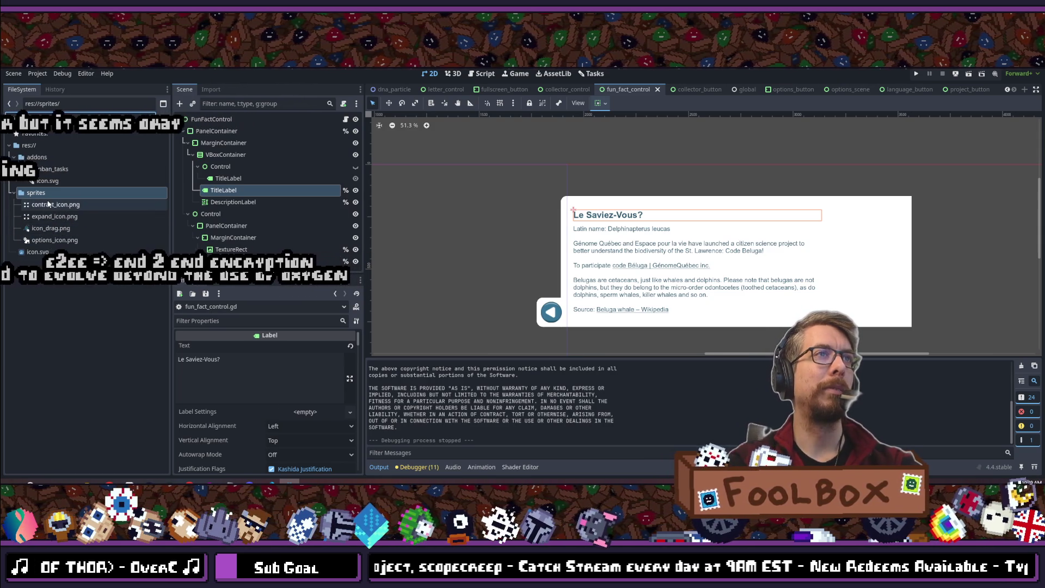
# - Bring the project-genome-quebec sprites folder window to the front in File Explorer
pyautogui.moveTo(47, 207)
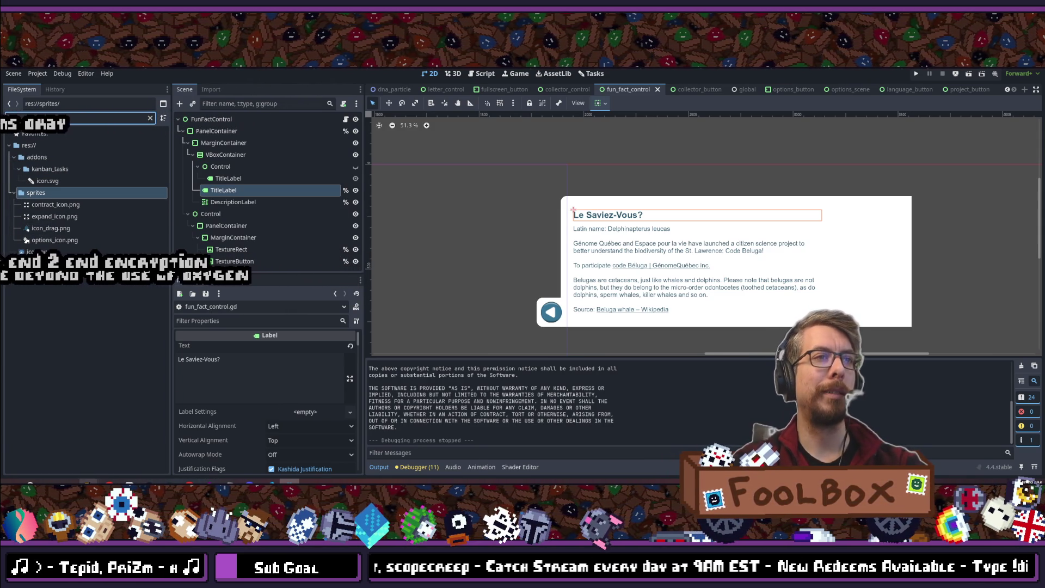
pyautogui.moveTo(89, 481)
pyautogui.click(451, 458)
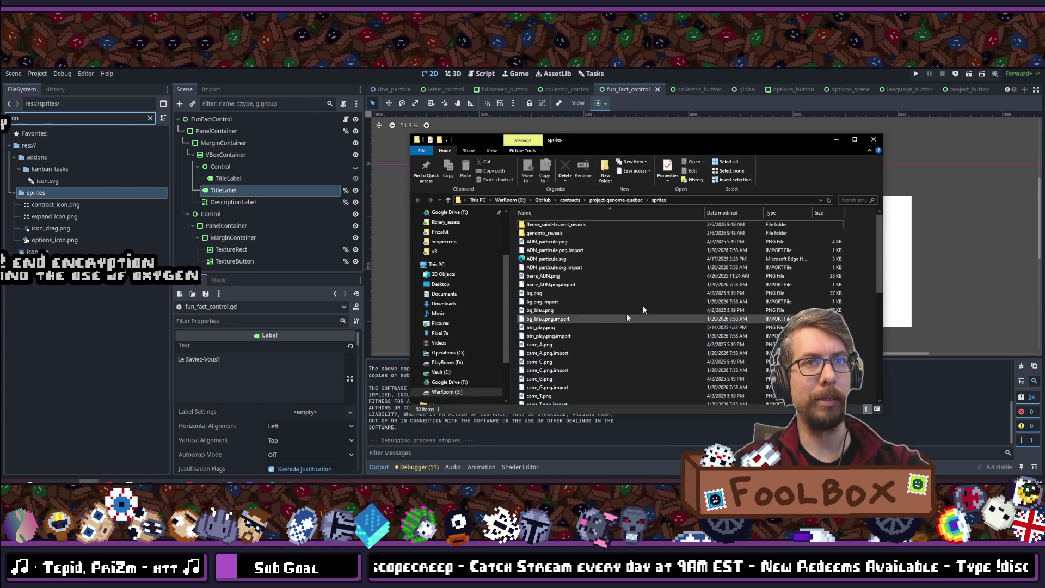
# - Sort the sprites folder by Date modified, in reversed order
pyautogui.scroll(-8, 688, 286)
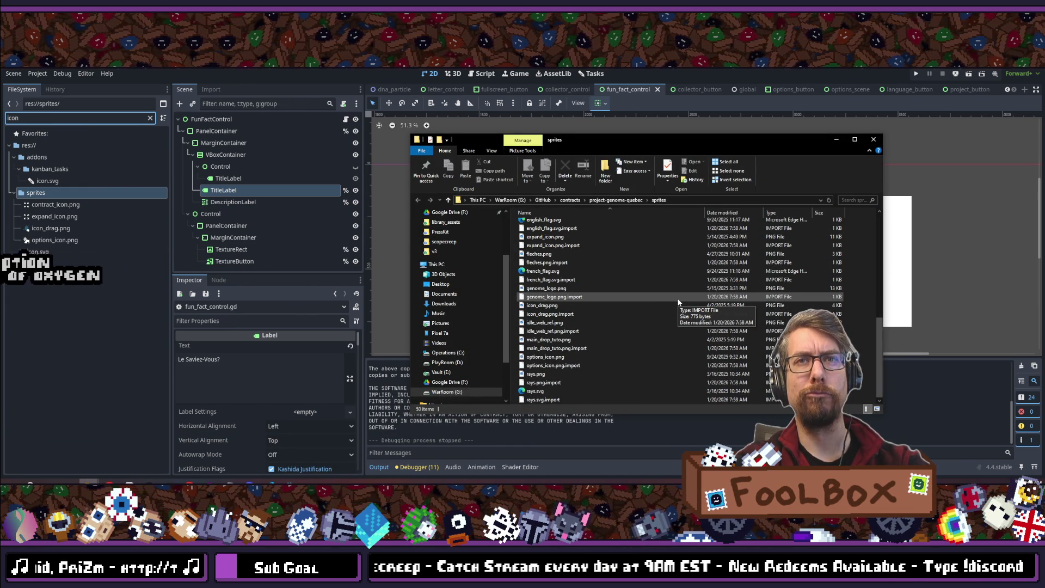
pyautogui.scroll(10, 678, 300)
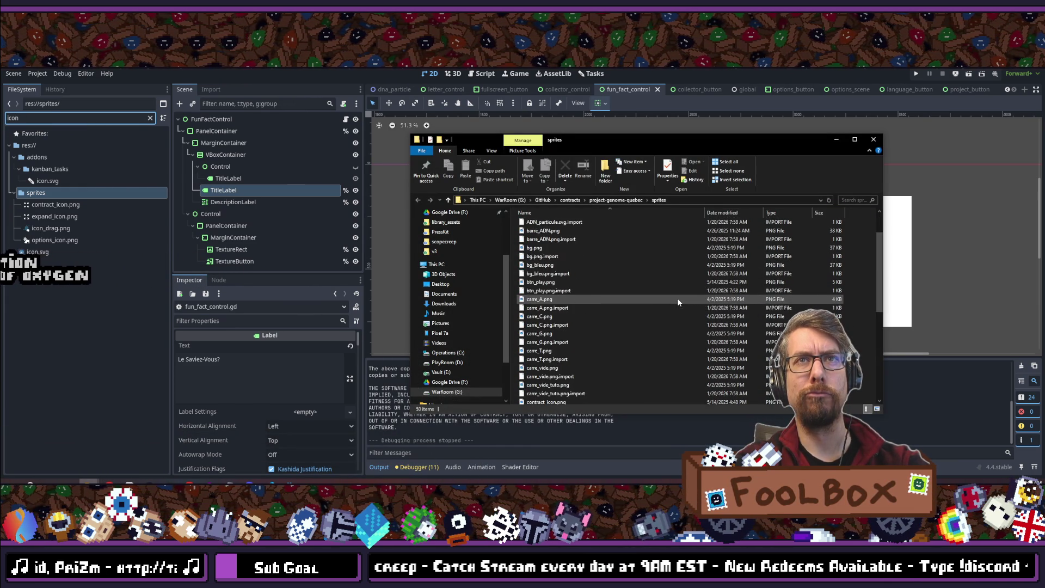
pyautogui.click(732, 213)
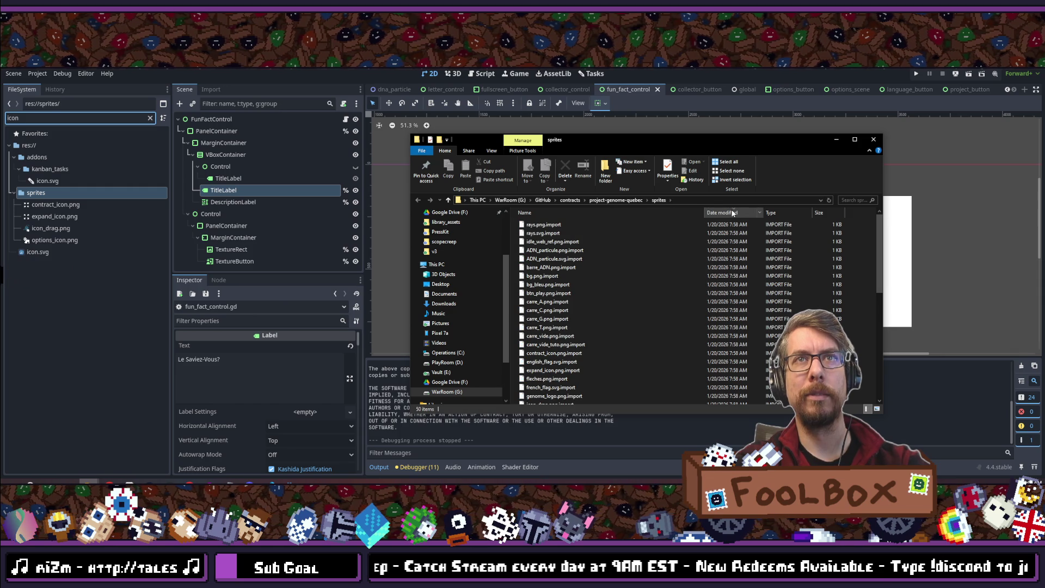
pyautogui.click(732, 214)
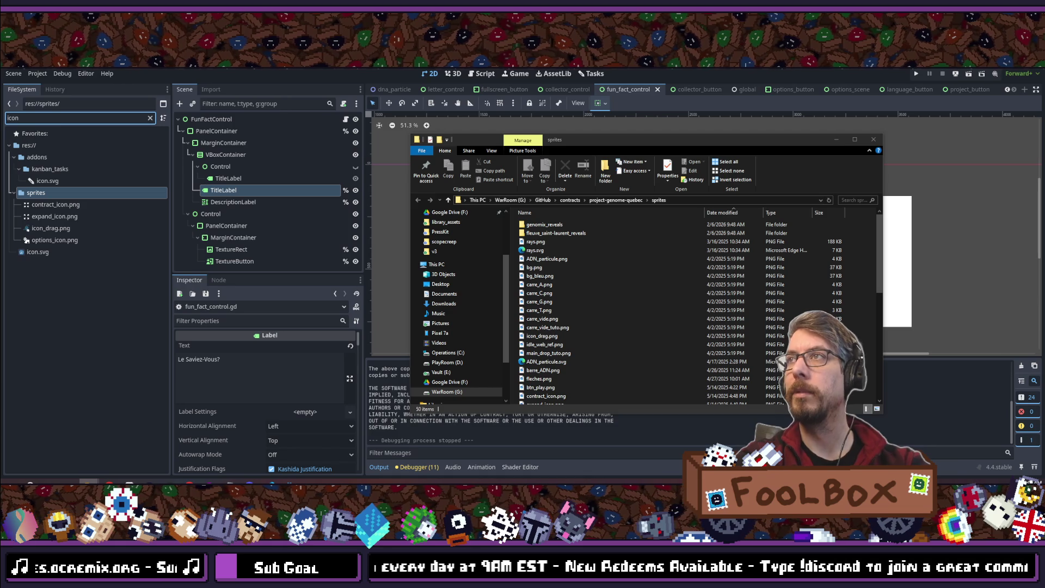
# - Copy basket_icon.png and information_icon.png from the scale-of-the-dna fonts folder into sprites
pyautogui.click(691, 200)
pyautogui.write('G:\\GitHub\\contracts\\scale-of-the-dna\\fonts')
pyautogui.press('Return')
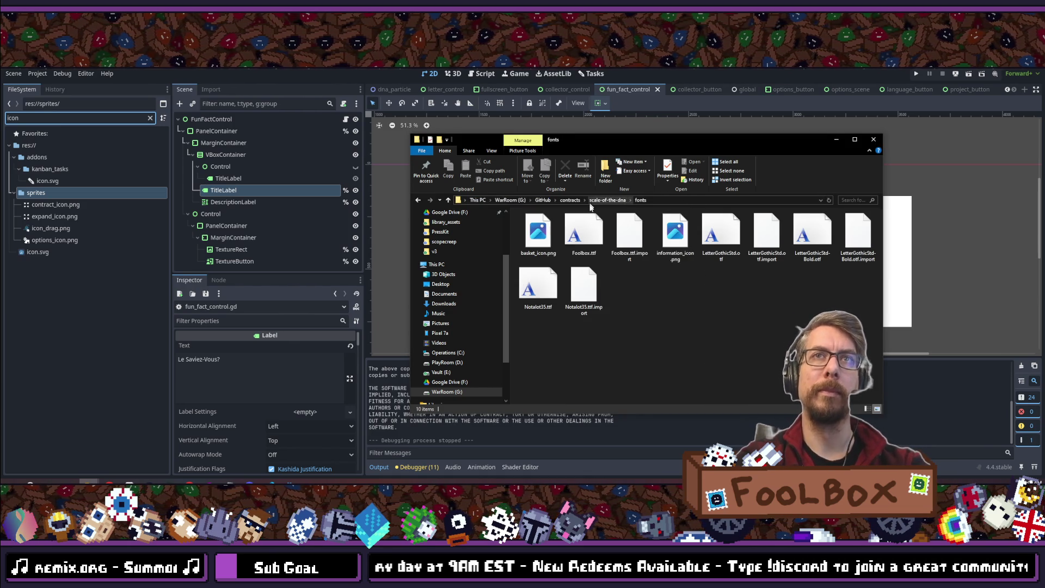
pyautogui.keyDown('ctrl'); pyautogui.click(542, 246); pyautogui.keyUp('ctrl')
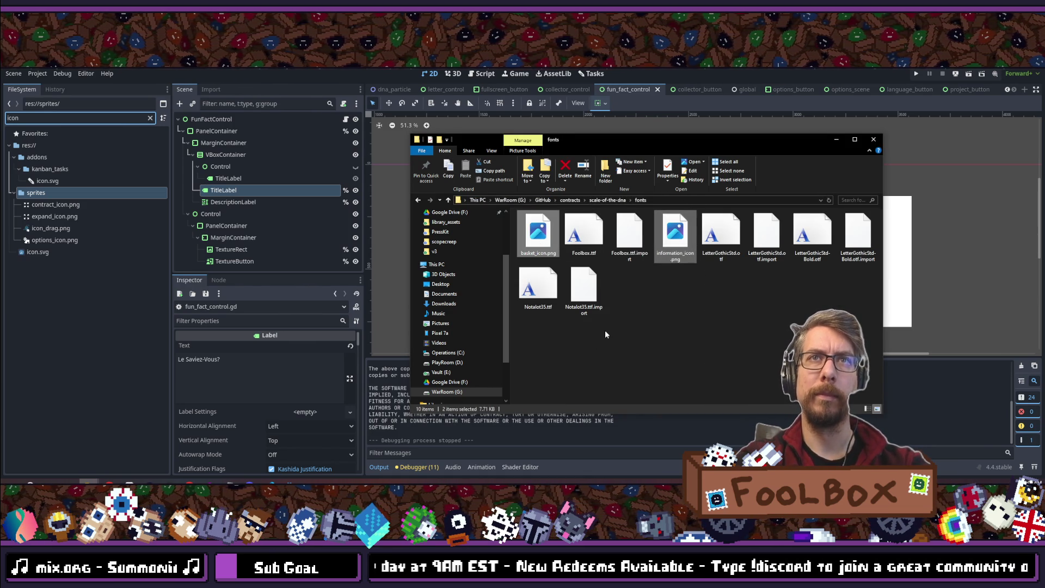
pyautogui.click(422, 199)
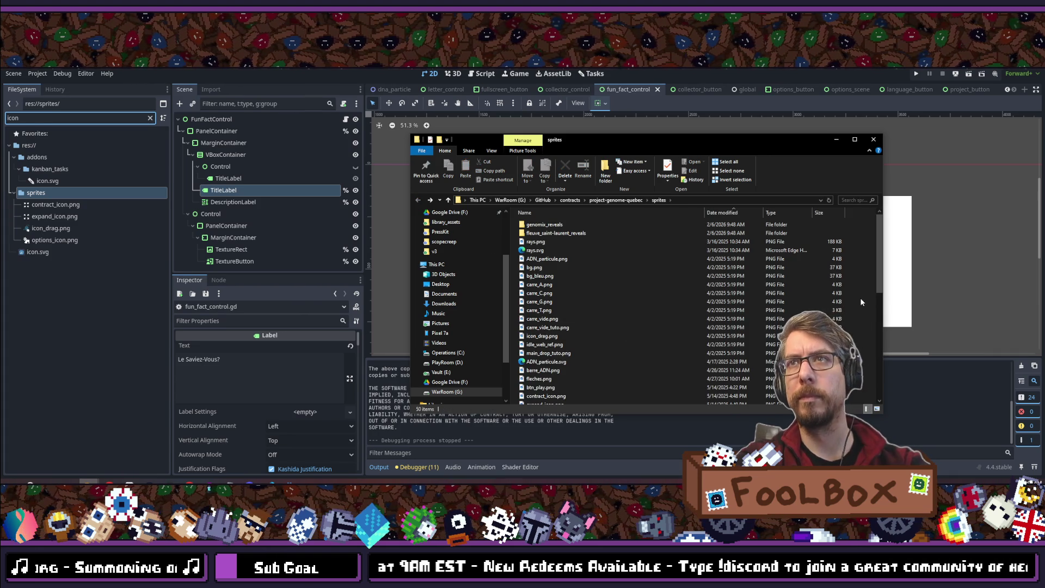
pyautogui.hotkey('ctrl', 'v')
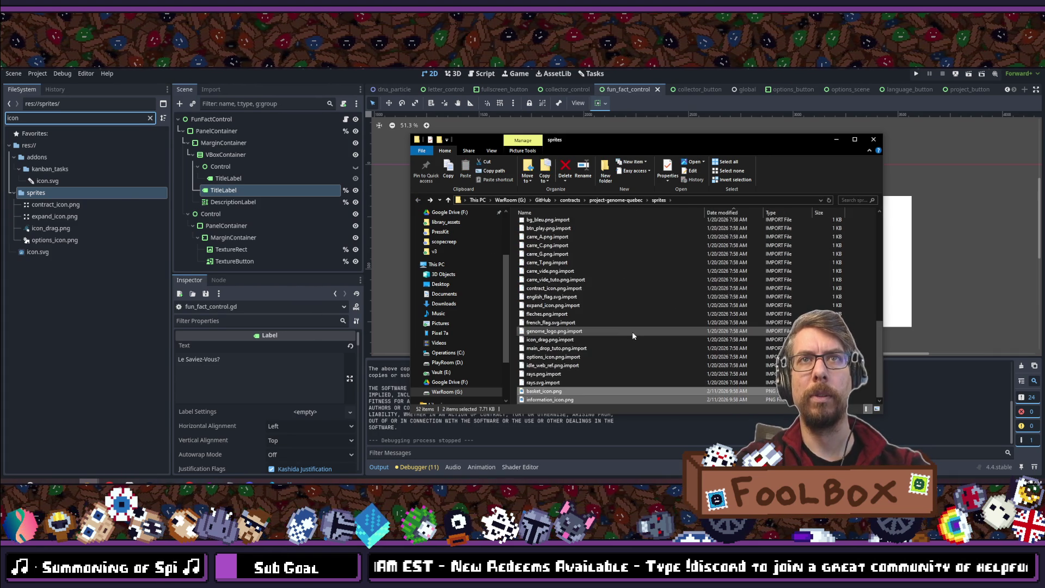
pyautogui.click(593, 71)
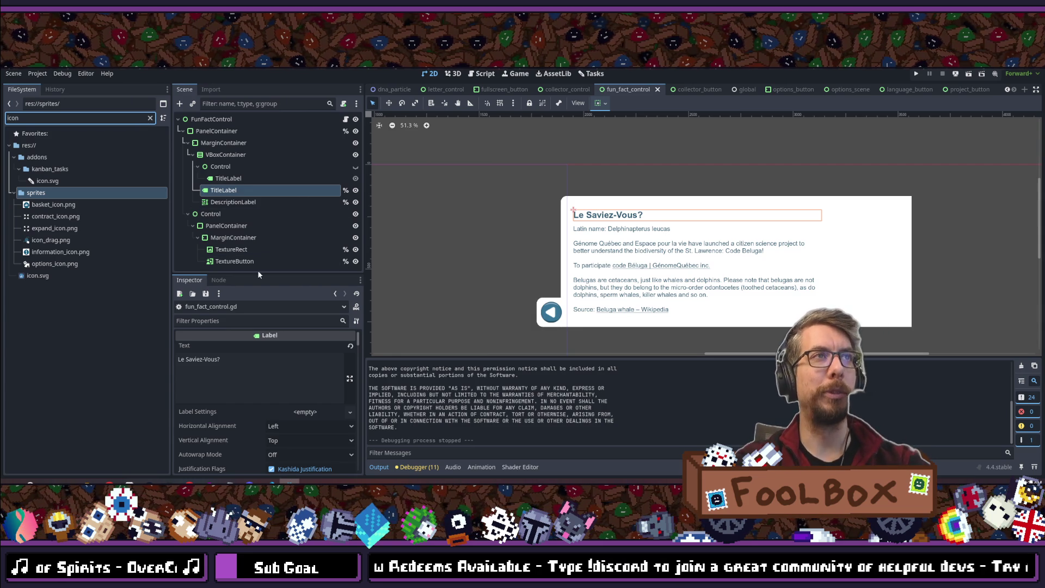
# - Look over the newly added basket_icon.png and information_icon.png in the FileSystem dock
pyautogui.click(45, 207)
pyautogui.click(49, 252)
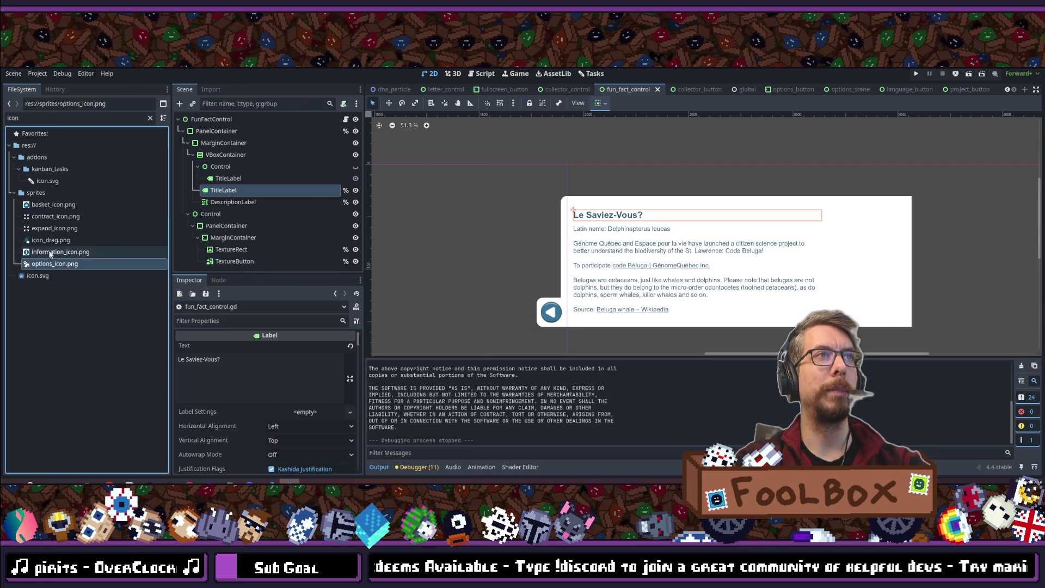
pyautogui.moveTo(27, 254)
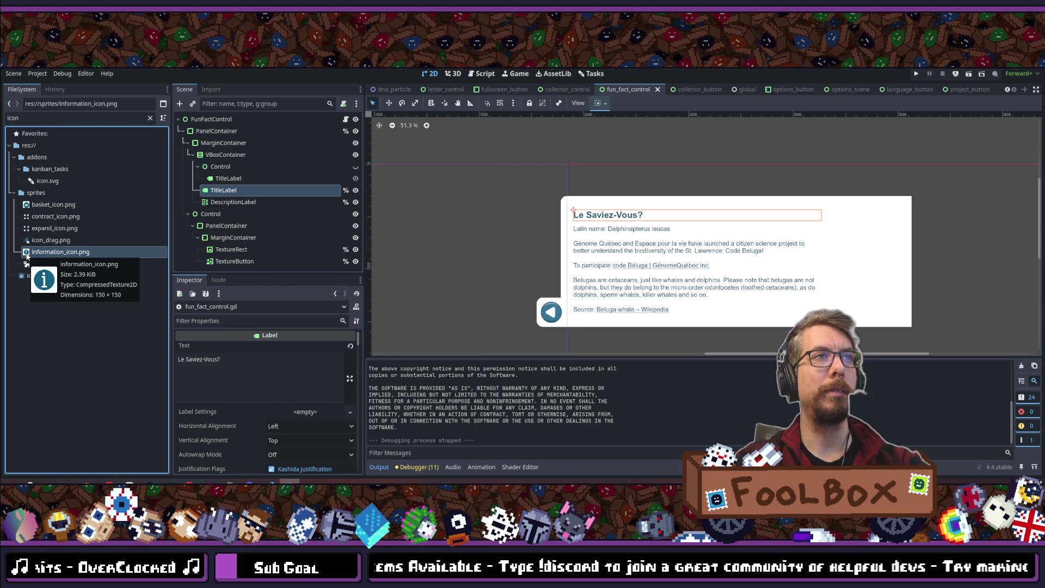
pyautogui.click(48, 208)
pyautogui.moveTo(35, 207)
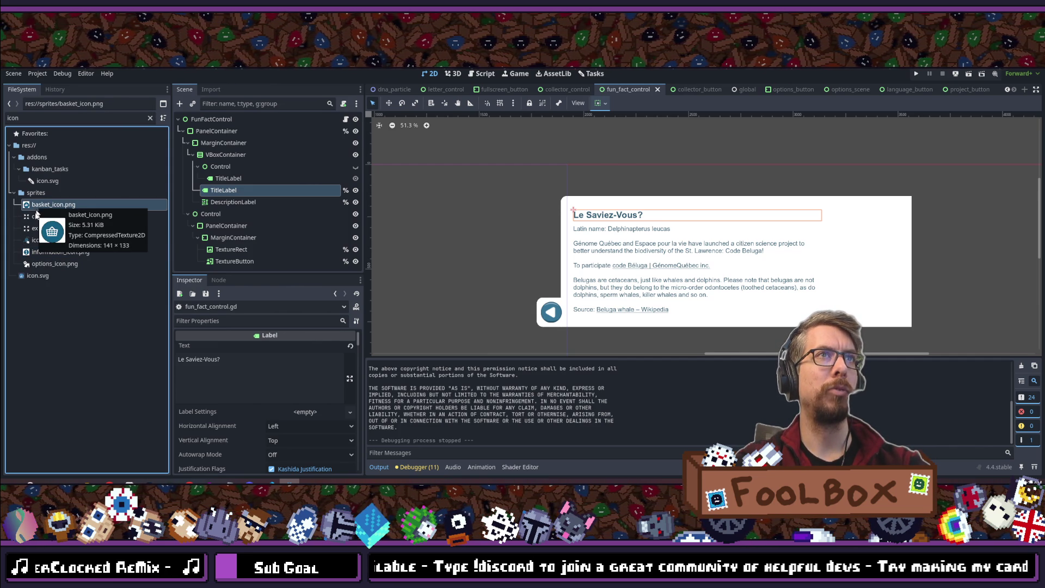
# - Set the TextureRect's texture to information_icon.png, undoing a basket_icon.png attempt
pyautogui.click(233, 251)
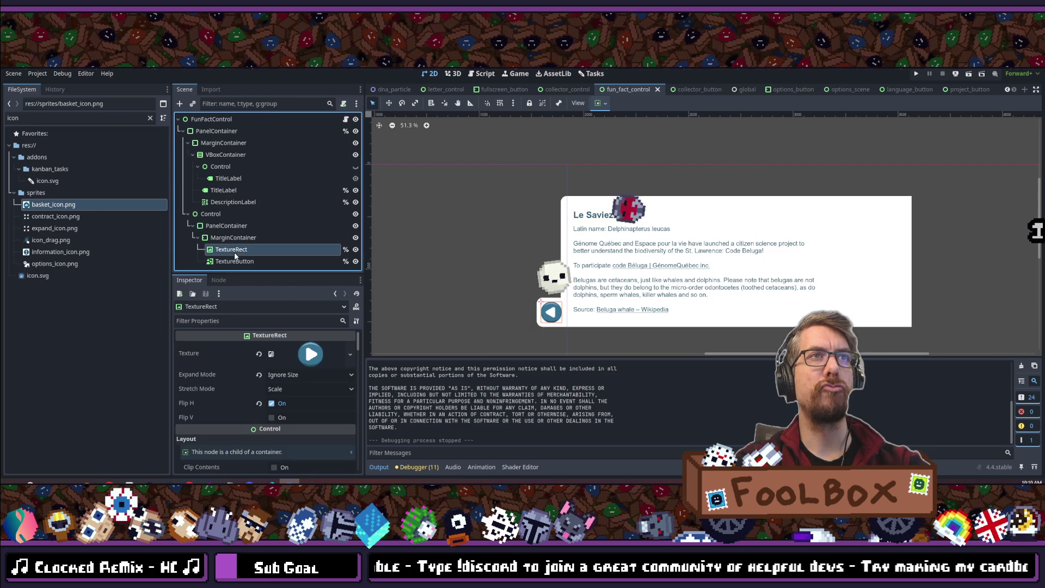
pyautogui.click(48, 204)
pyautogui.moveTo(48, 204); pyautogui.dragTo(311, 356)
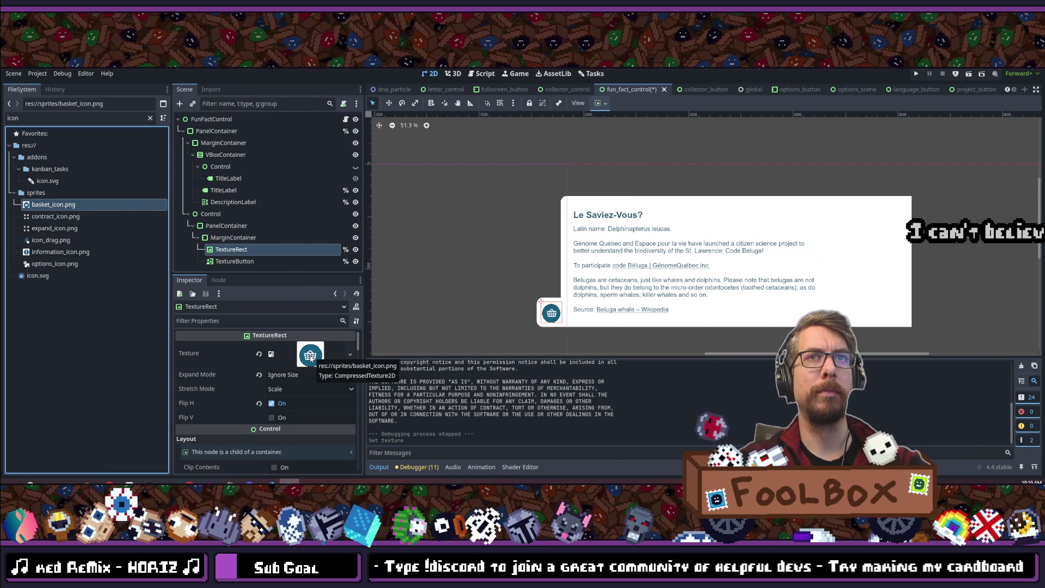
pyautogui.hotkey('ctrl', 'z')
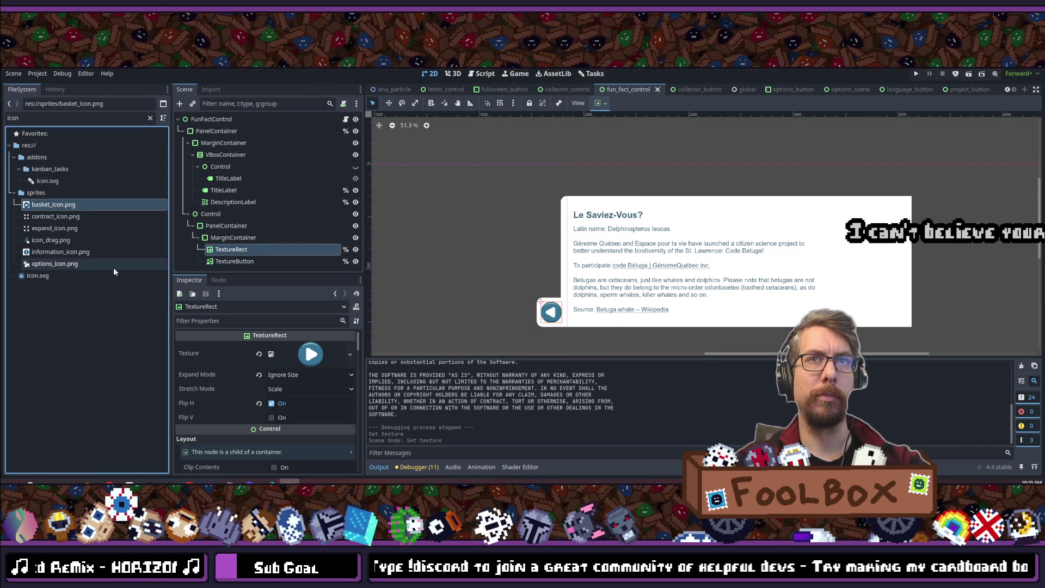
pyautogui.click(53, 252)
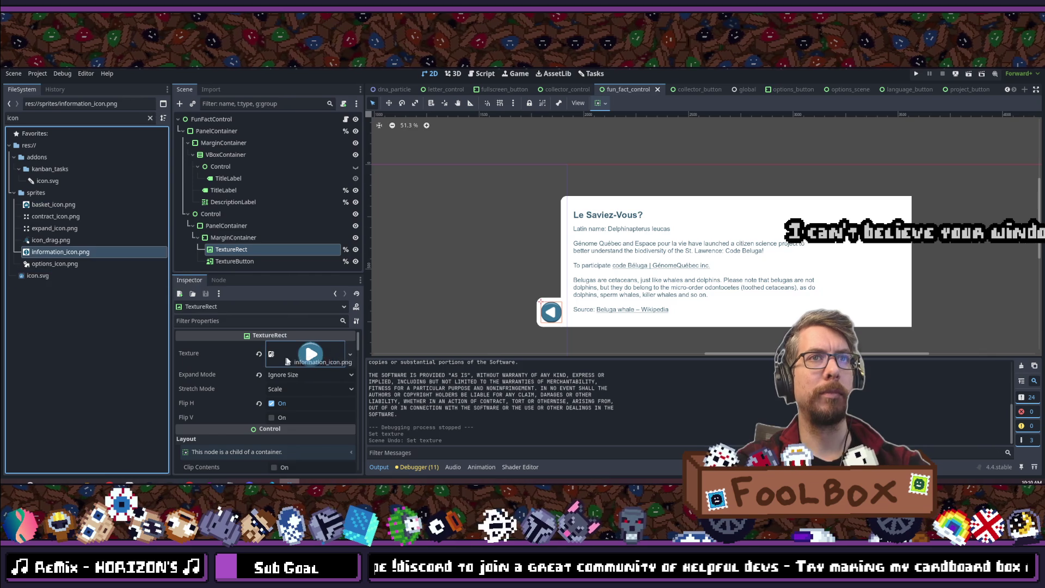
pyautogui.moveTo(299, 357); pyautogui.dragTo(300, 358)
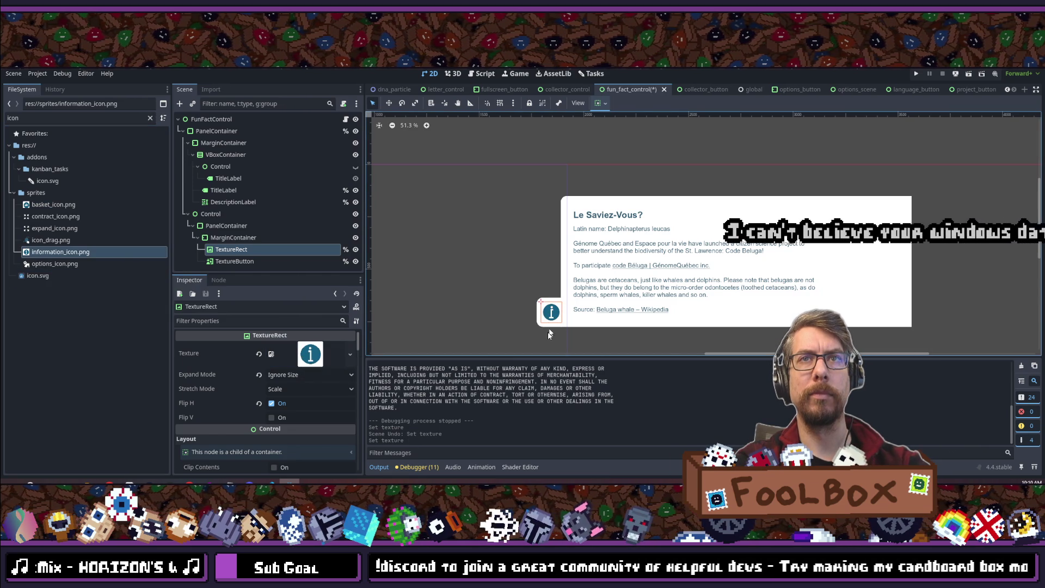
# - Turn off Flip H so the information icon is no longer mirrored
pyautogui.scroll(2, 550, 326)
pyautogui.scroll(5, 553, 303)
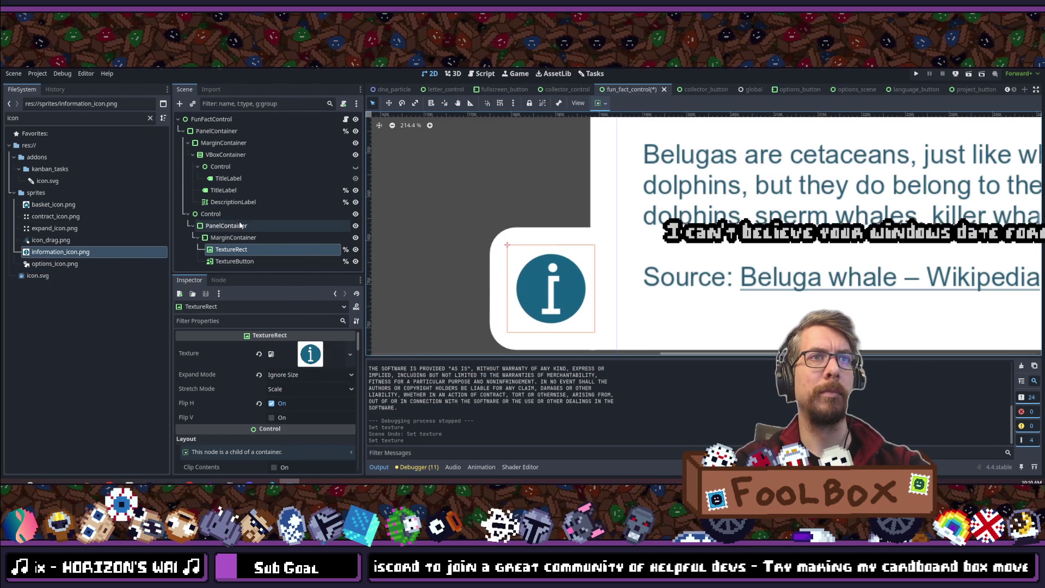
pyautogui.click(272, 403)
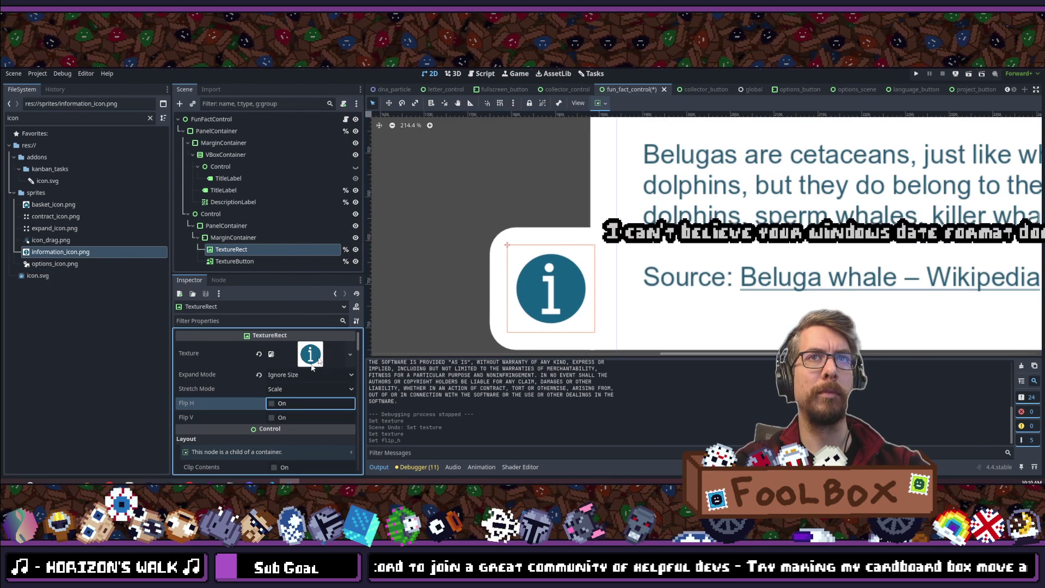
pyautogui.scroll(-1, 452, 241)
pyautogui.scroll(1, 448, 241)
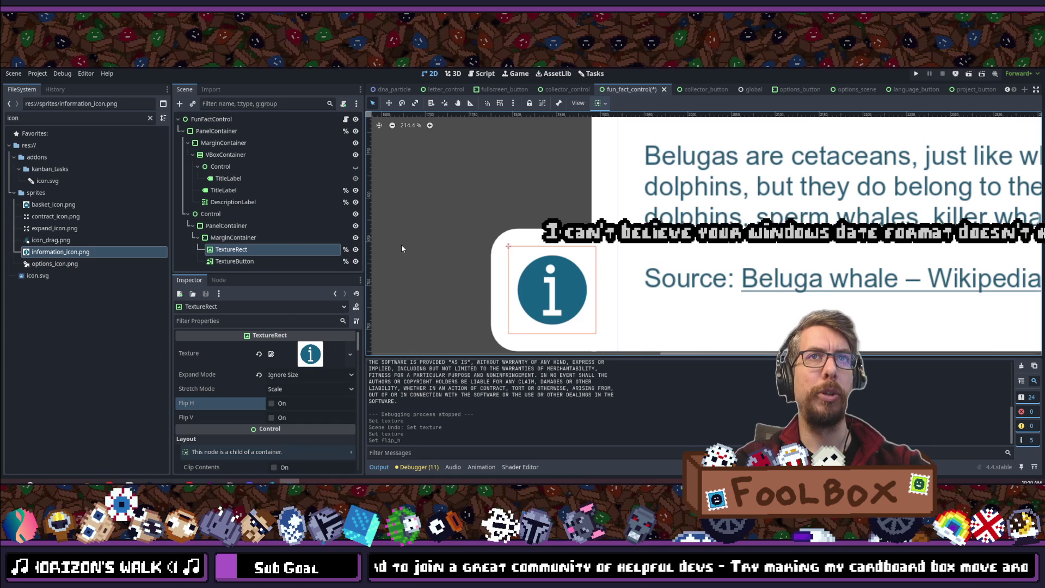
pyautogui.click(238, 321)
# - Filter the TextureRect's Inspector properties by 'size'
pyautogui.write('size')
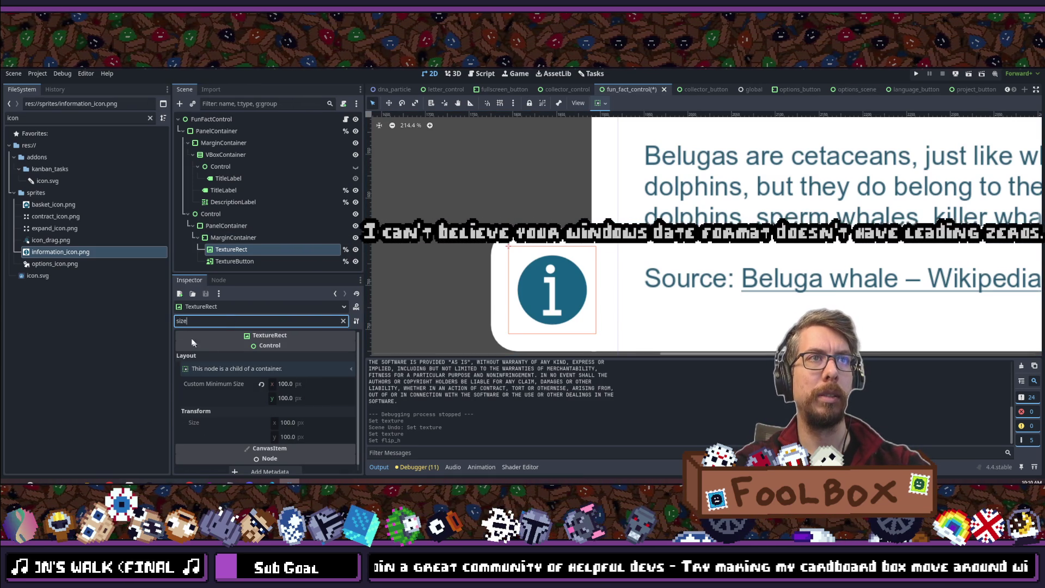
pyautogui.doubleClick(190, 321)
pyautogui.write('scale')
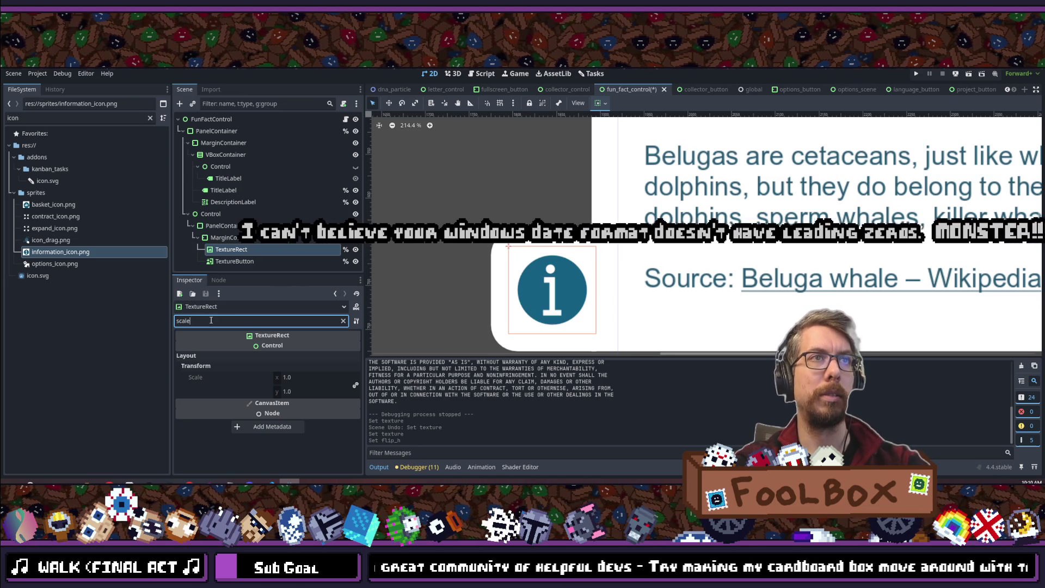
pyautogui.hotkey('ctrl', 'a')
pyautogui.press('BackSpace')
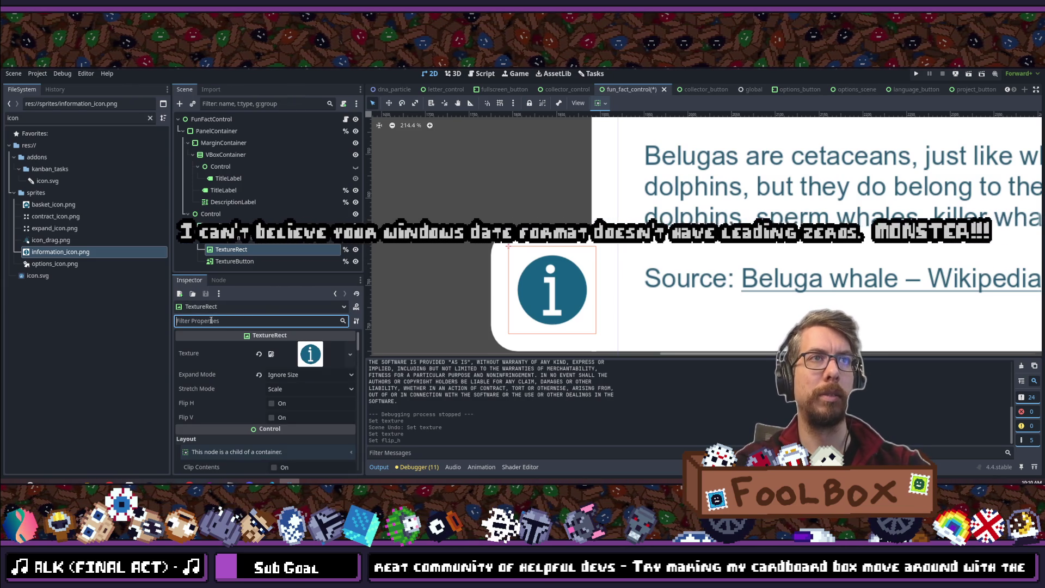
pyautogui.write('size')
# - Set the icon's Custom Minimum Size to 110 × 110 px
pyautogui.click(302, 383)
pyautogui.write('110')
pyautogui.press('Tab')
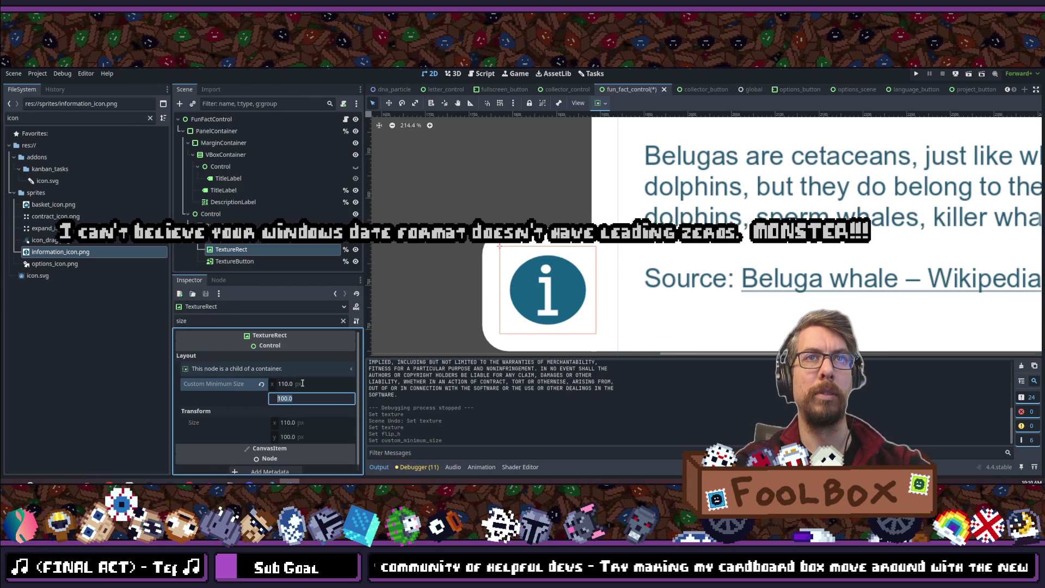
pyautogui.write('100')
pyautogui.press('Tab')
pyautogui.hotkey('ctrl', 'z')
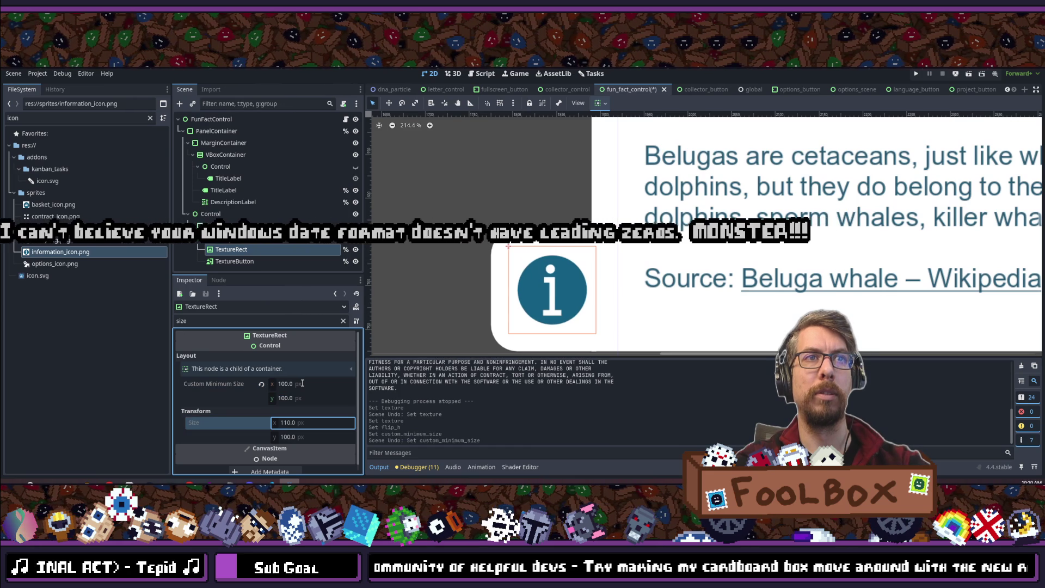
pyautogui.press('Tab')
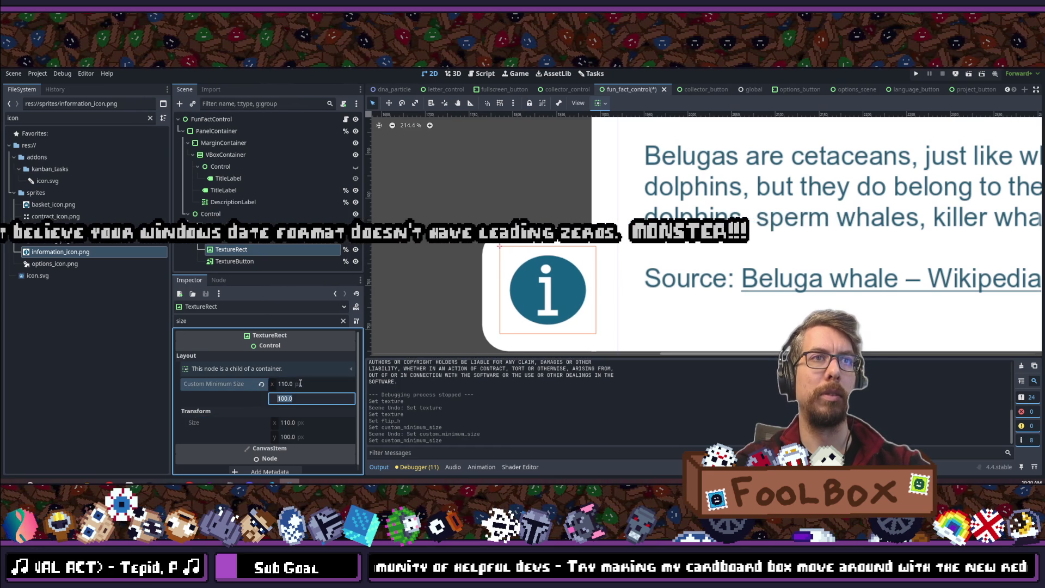
pyautogui.write('110')
pyautogui.press('Tab')
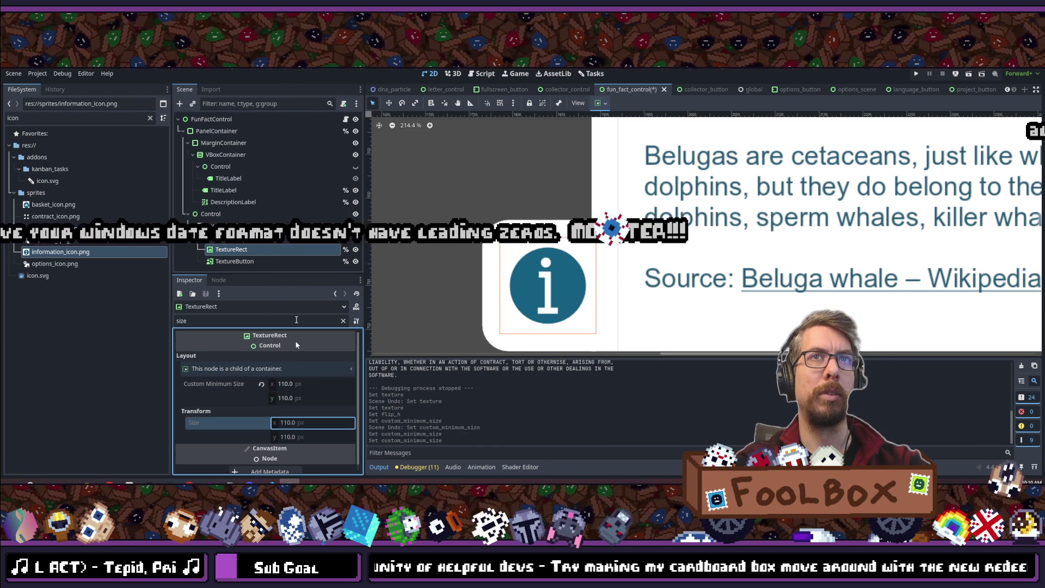
# - Select the wrapping MarginContainer and filter its Inspector properties by 'margin'
pyautogui.click(227, 238)
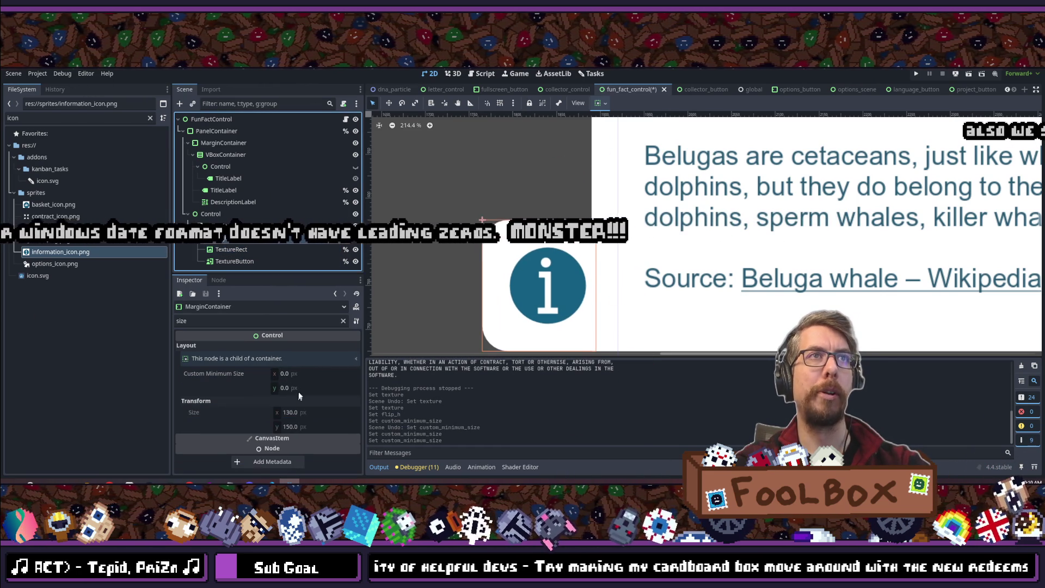
pyautogui.doubleClick(209, 321)
pyautogui.write('margin')
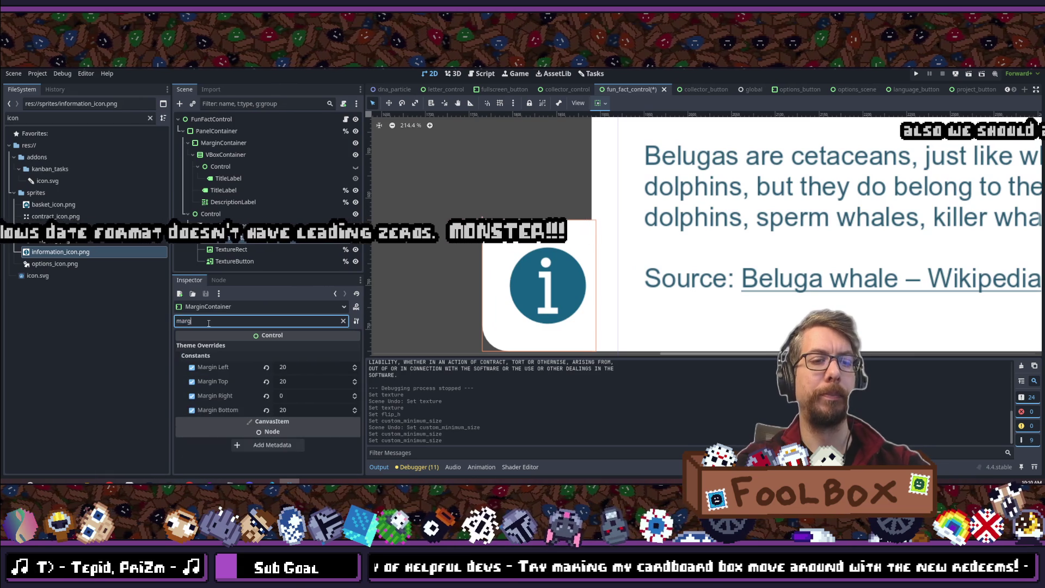